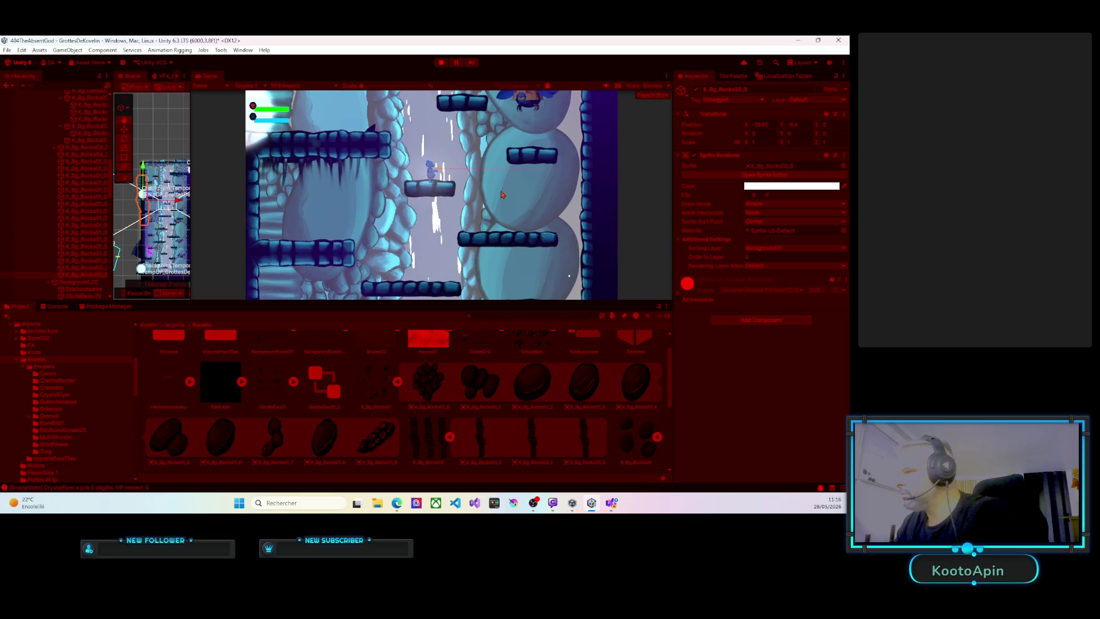
# Walk the player left, jump onto a higher platform, then stop the playtest.
pyautogui.press('Left')
pyautogui.press('Left')
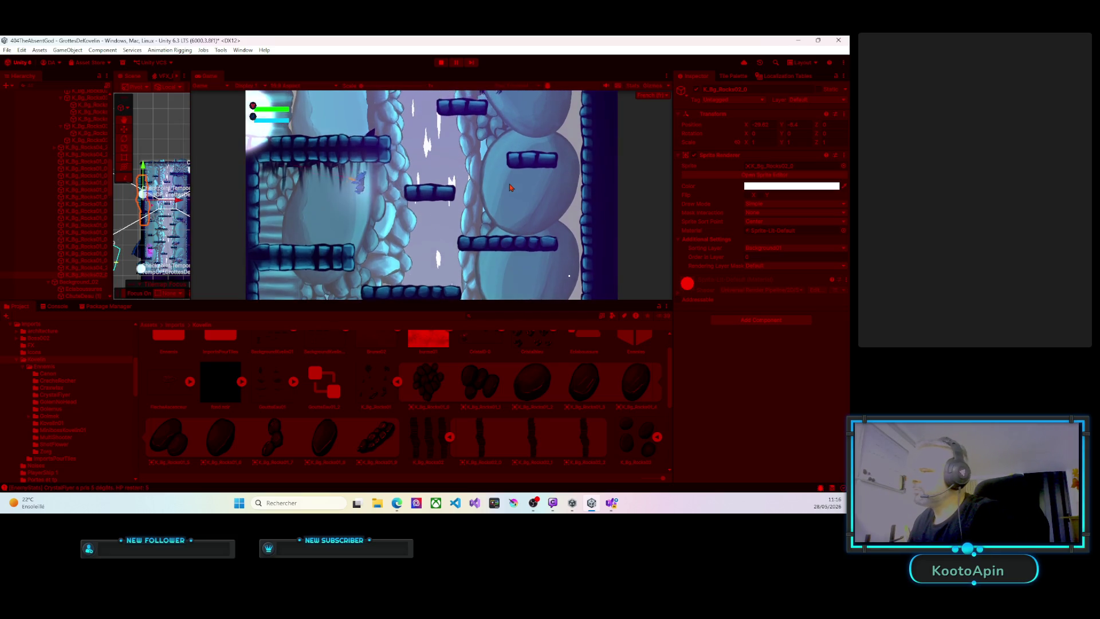
pyautogui.press('Right')
pyautogui.press('space')
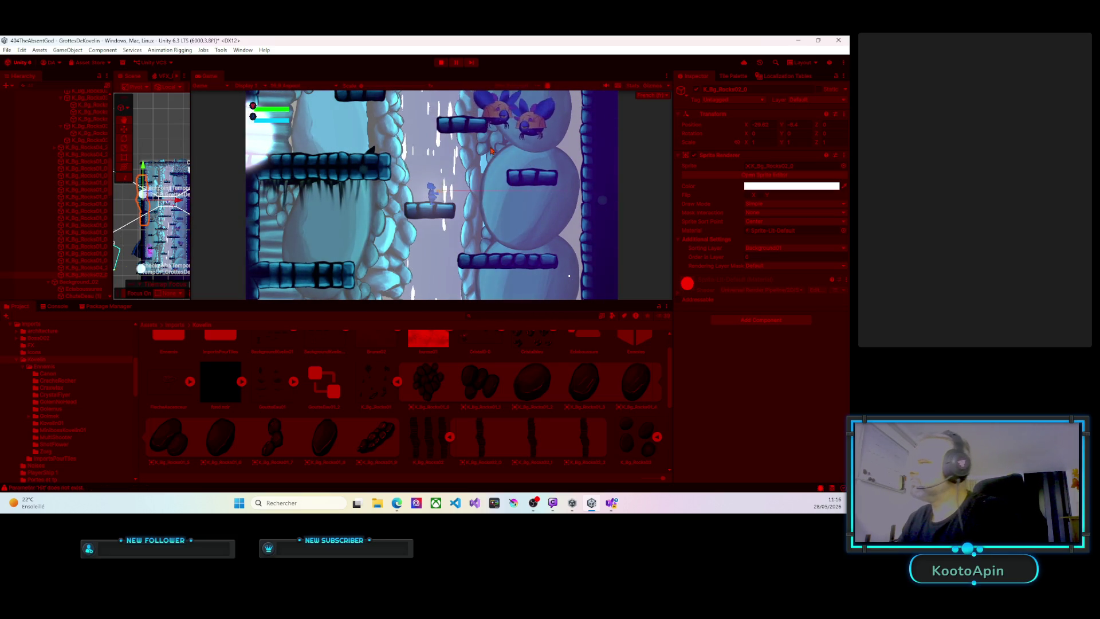
pyautogui.click(440, 62)
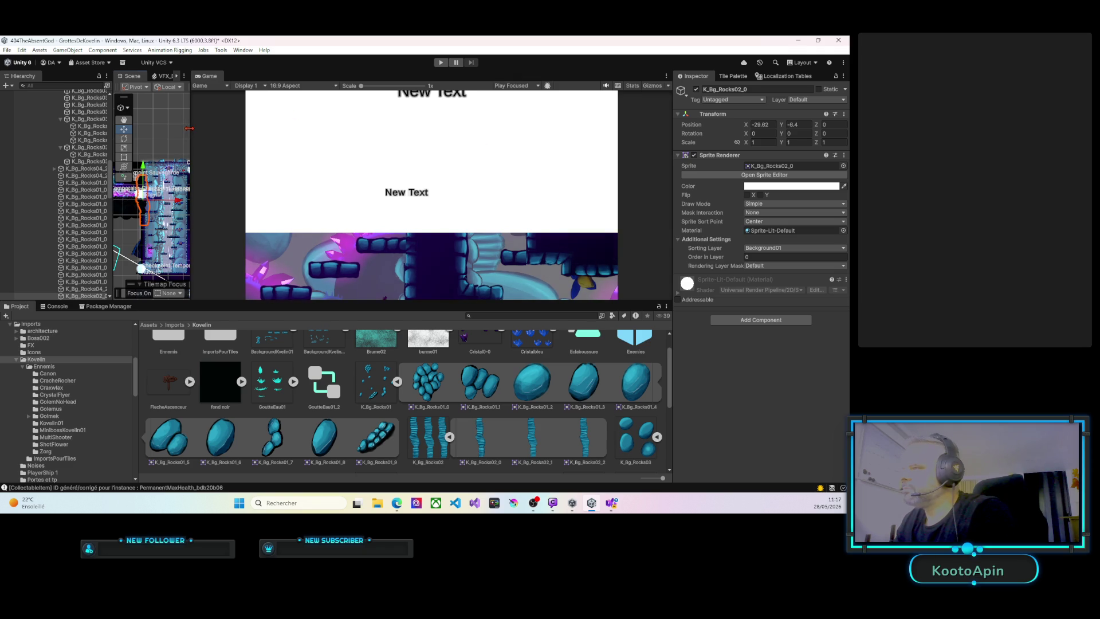
# Widen the scene view, nudge the K_Bg_Rocks02_0 rock column right, and duplicate it.
pyautogui.moveTo(189, 129); pyautogui.dragTo(491, 128)
pyautogui.moveTo(313, 207)
pyautogui.mouseDown()
pyautogui.moveTo(305, 201)
pyautogui.moveTo(322, 166)
pyautogui.moveTo(342, 186)
pyautogui.mouseUp()
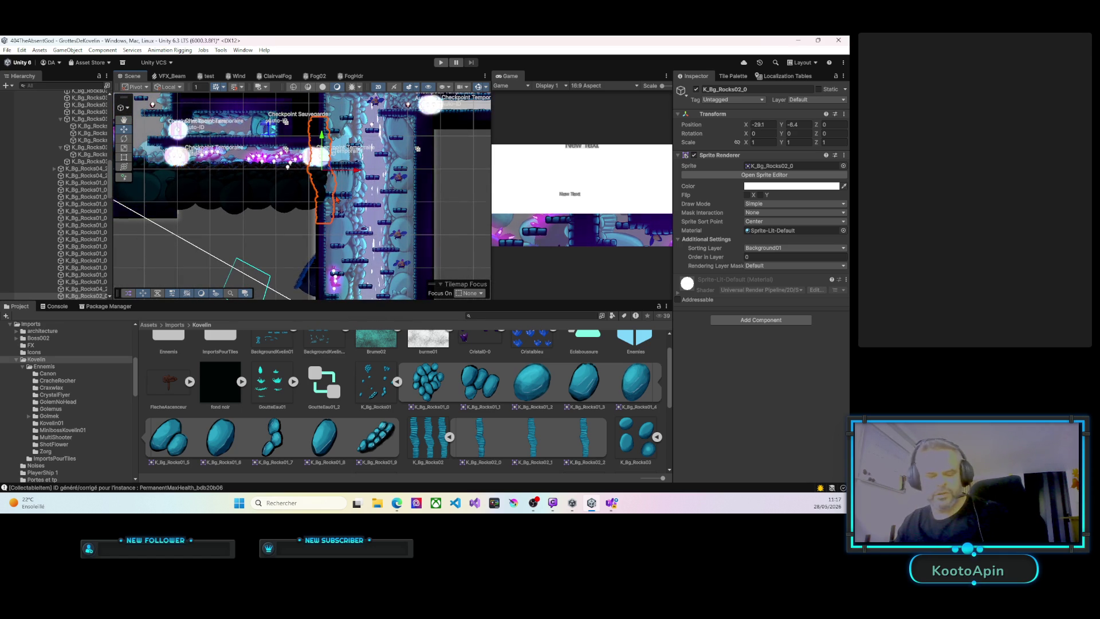
pyautogui.hotkey('ctrl', 'd')
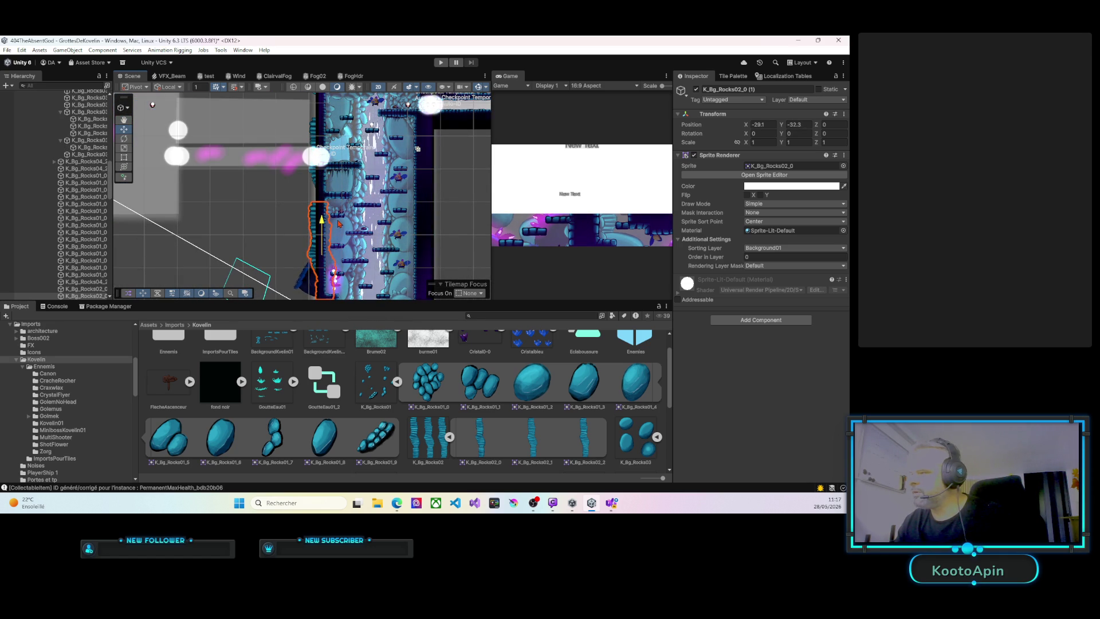
# Set the copied rock column's Order in Layer to 8.
pyautogui.click(744, 258)
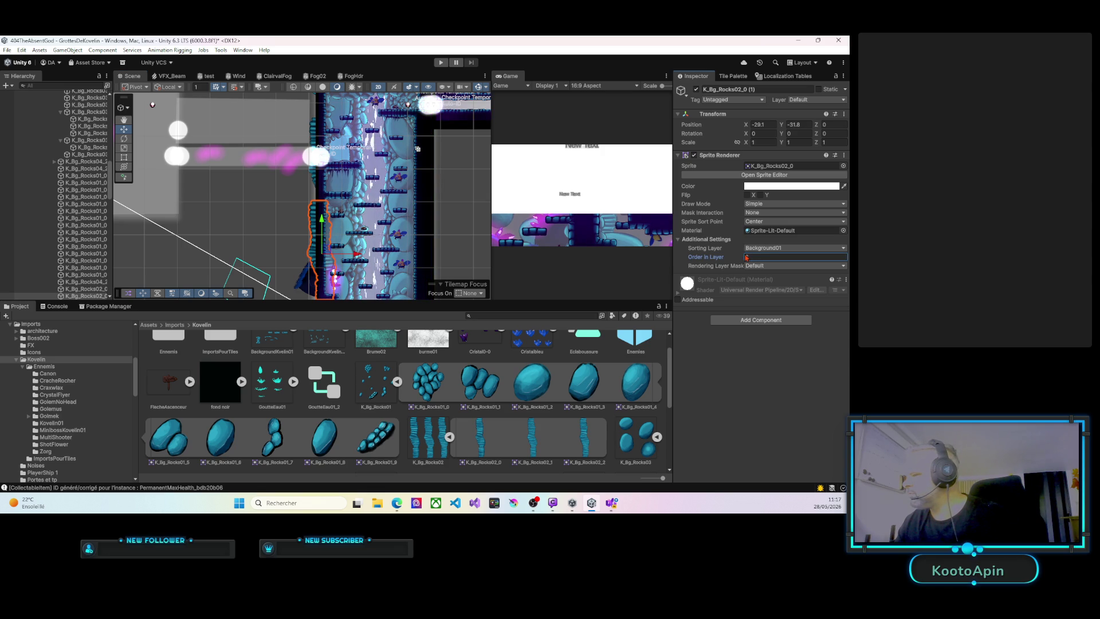
pyautogui.write('-1')
pyautogui.scroll(10, 352, 261)
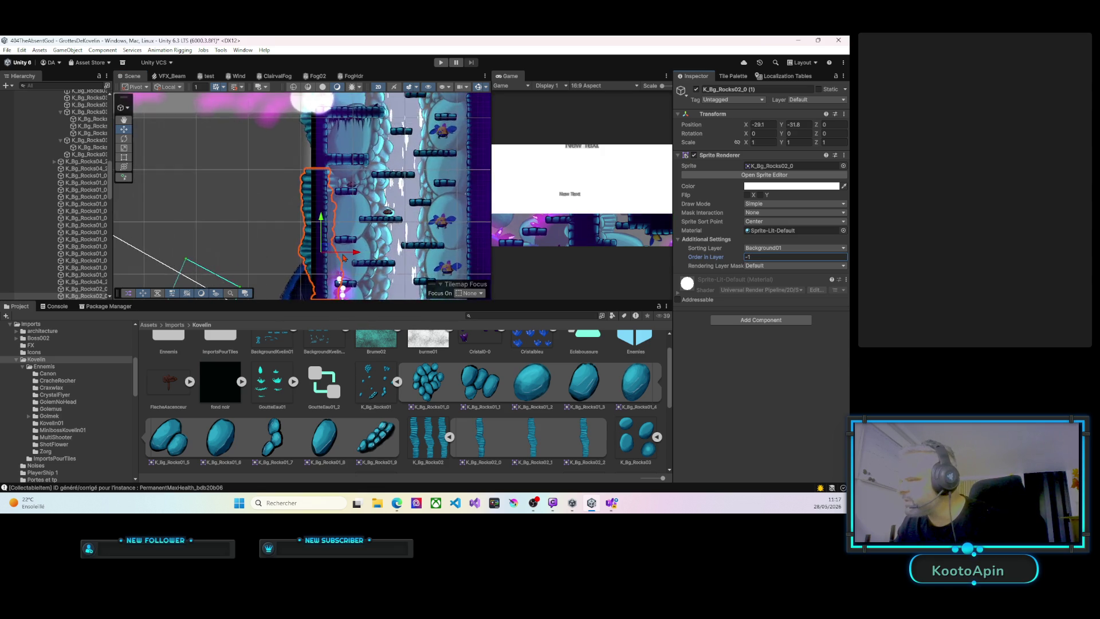
pyautogui.scroll(-3, 352, 260)
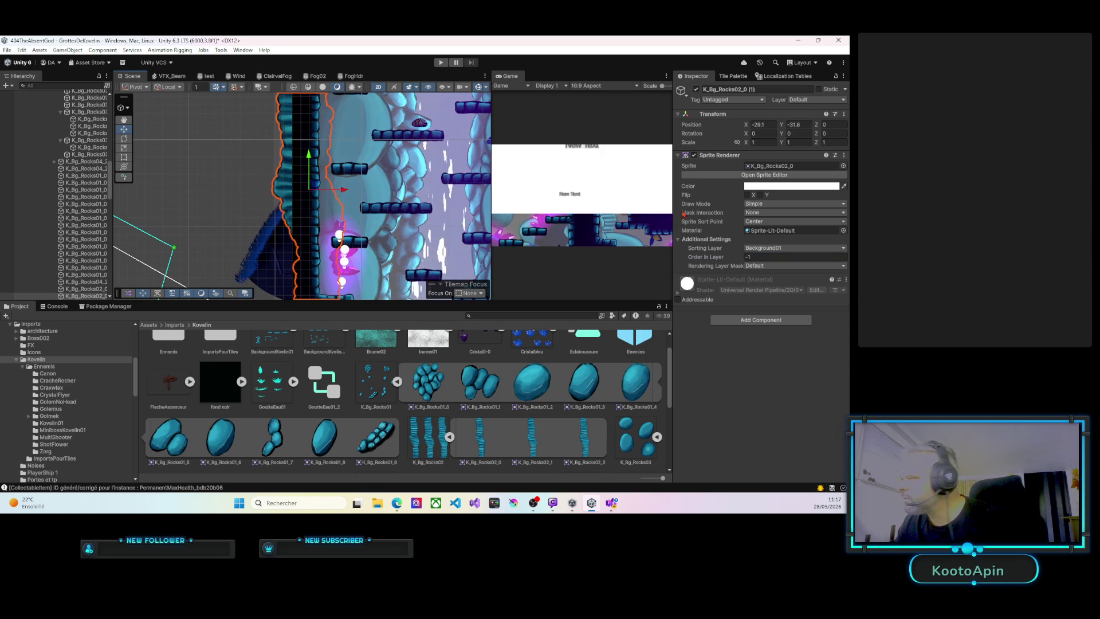
pyautogui.write('8')
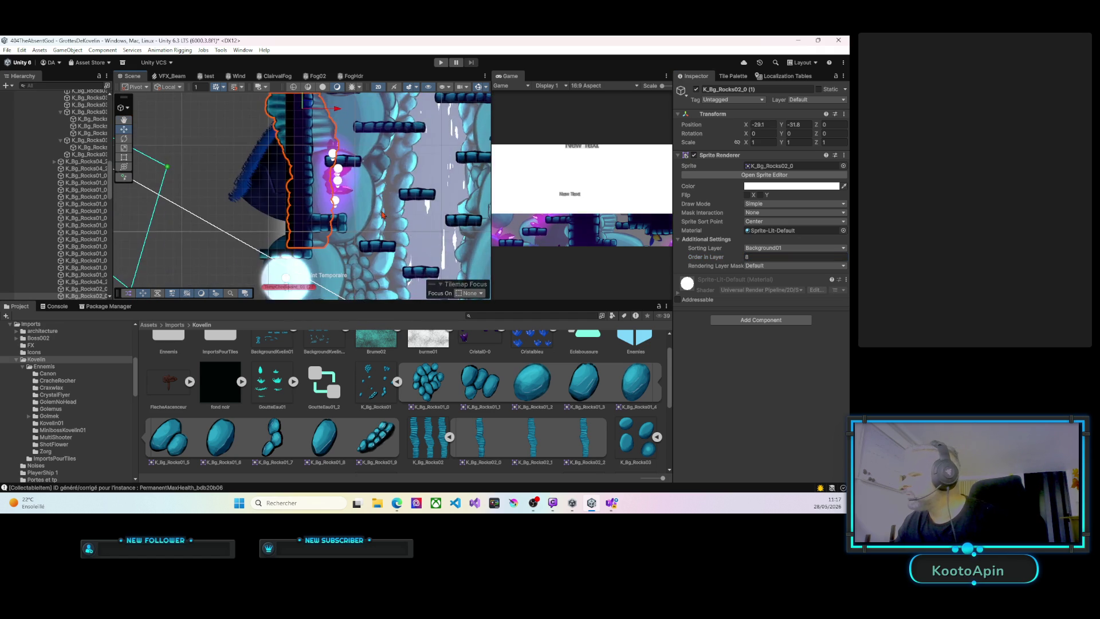
pyautogui.moveTo(378, 241); pyautogui.dragTo(362, 198)
pyautogui.scroll(-5, 362, 198)
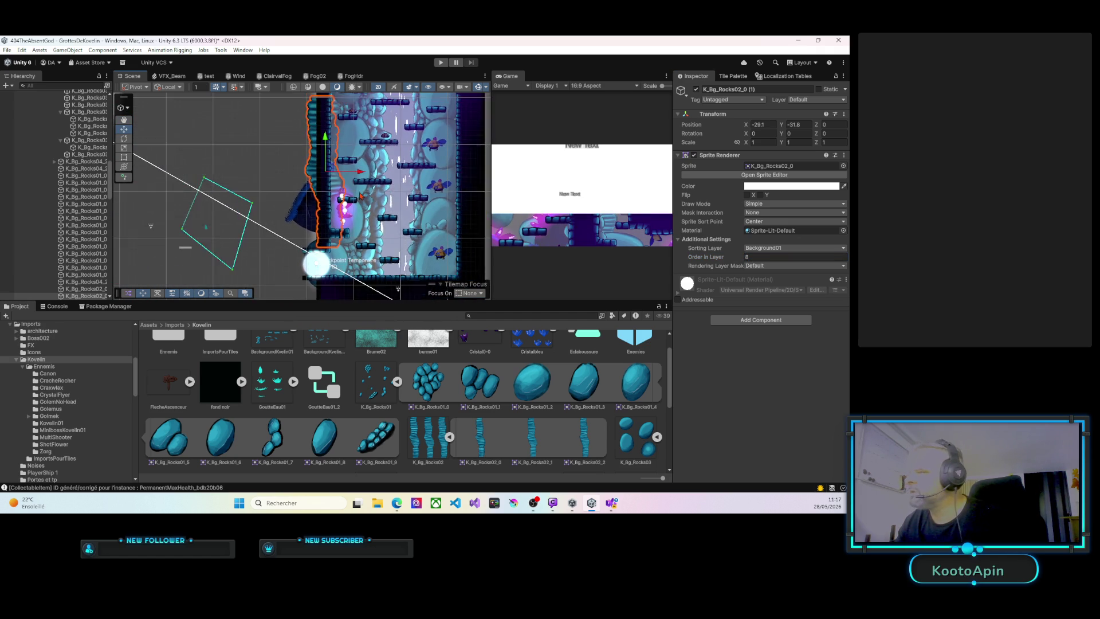
# Duplicate K_Bg_Rocks02_0 (1) and drag the new copy up the shaft wall to Y 8.1.
pyautogui.click(332, 153)
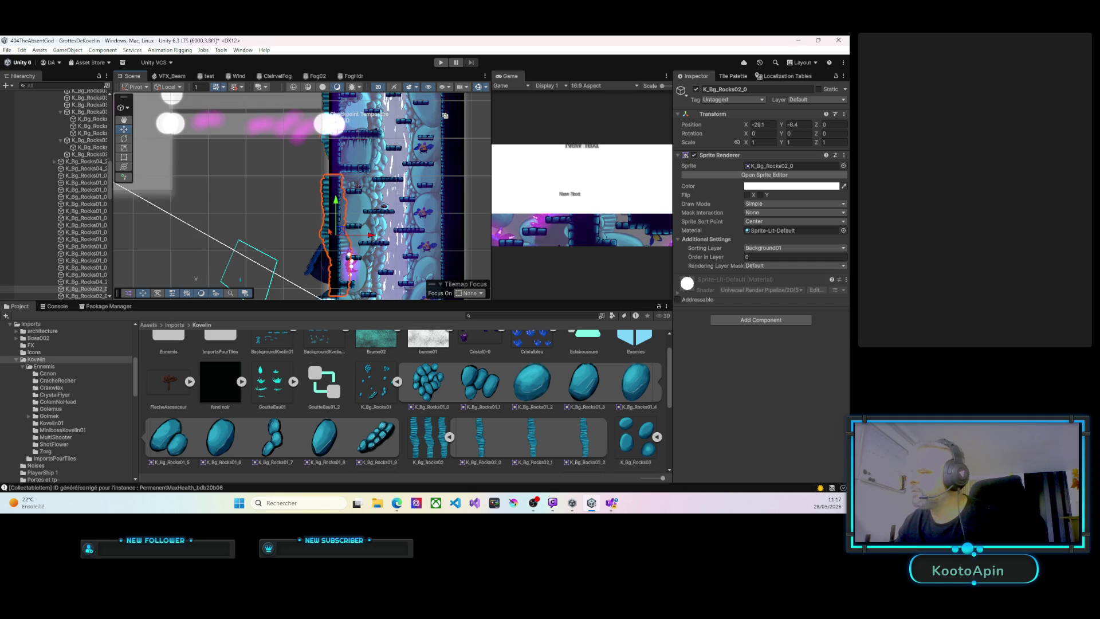
pyautogui.hotkey('ctrl', 'z')
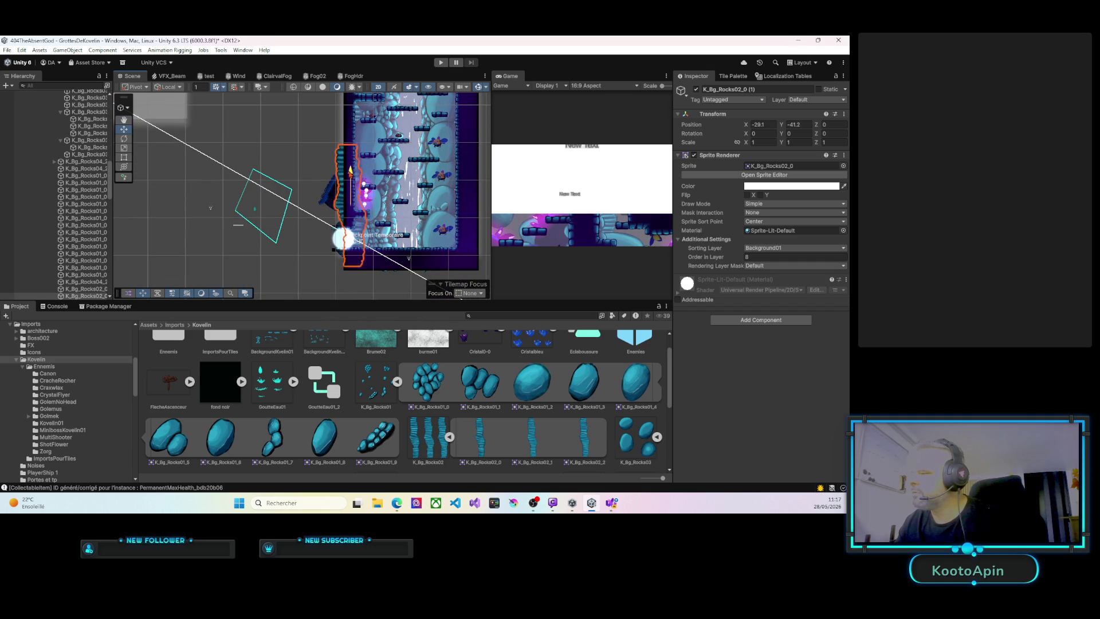
pyautogui.moveTo(369, 143); pyautogui.dragTo(449, 129)
pyautogui.click(331, 129)
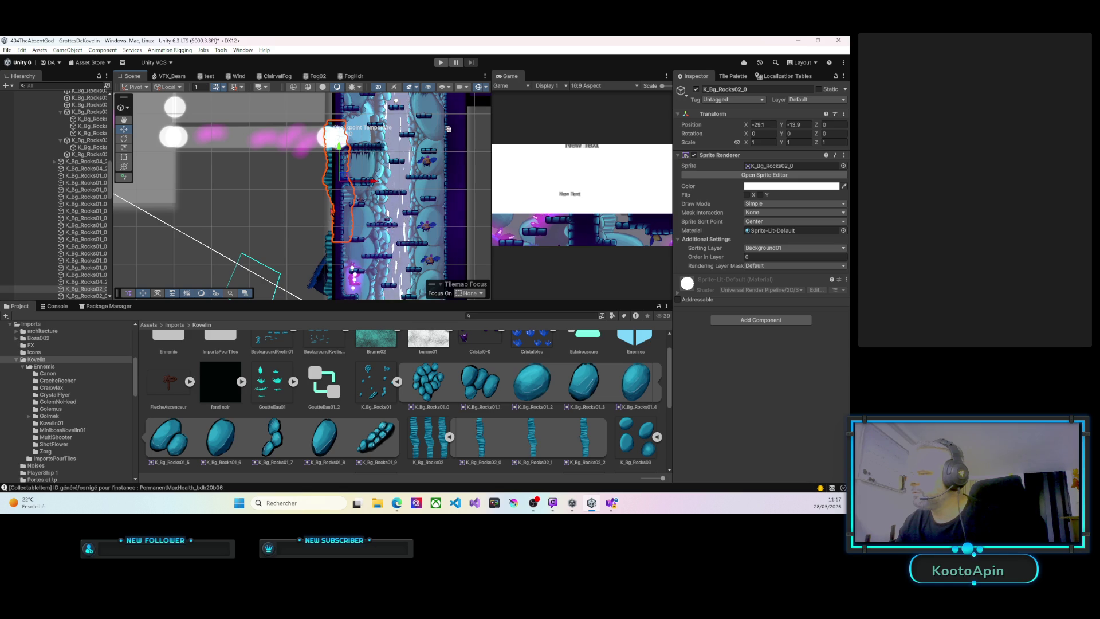
pyautogui.hotkey('ctrl', 'z')
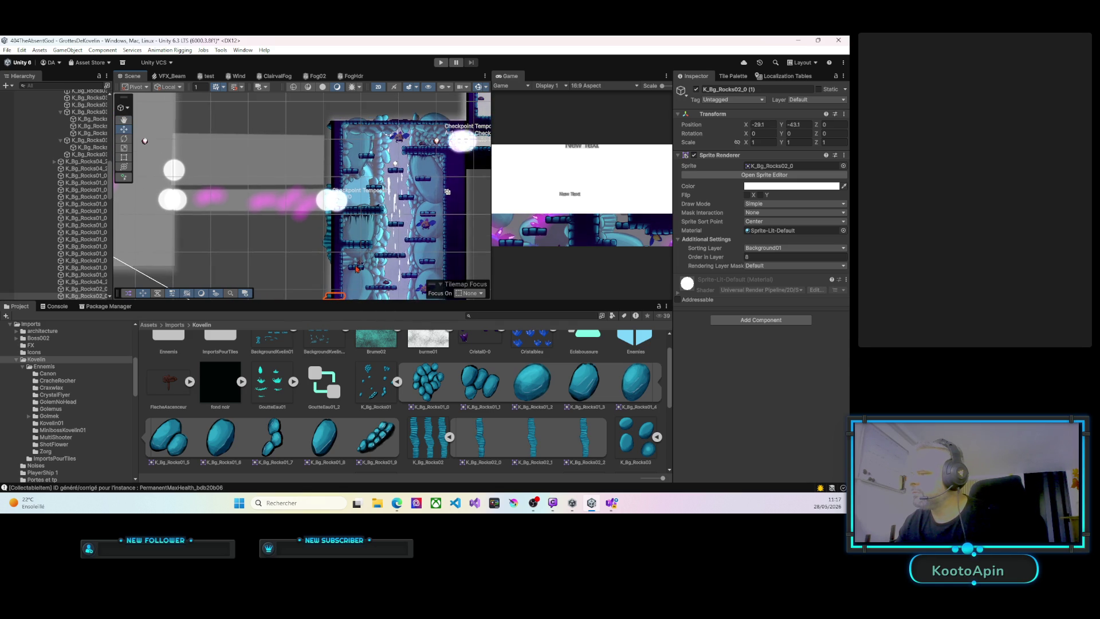
pyautogui.hotkey('ctrl', 'd')
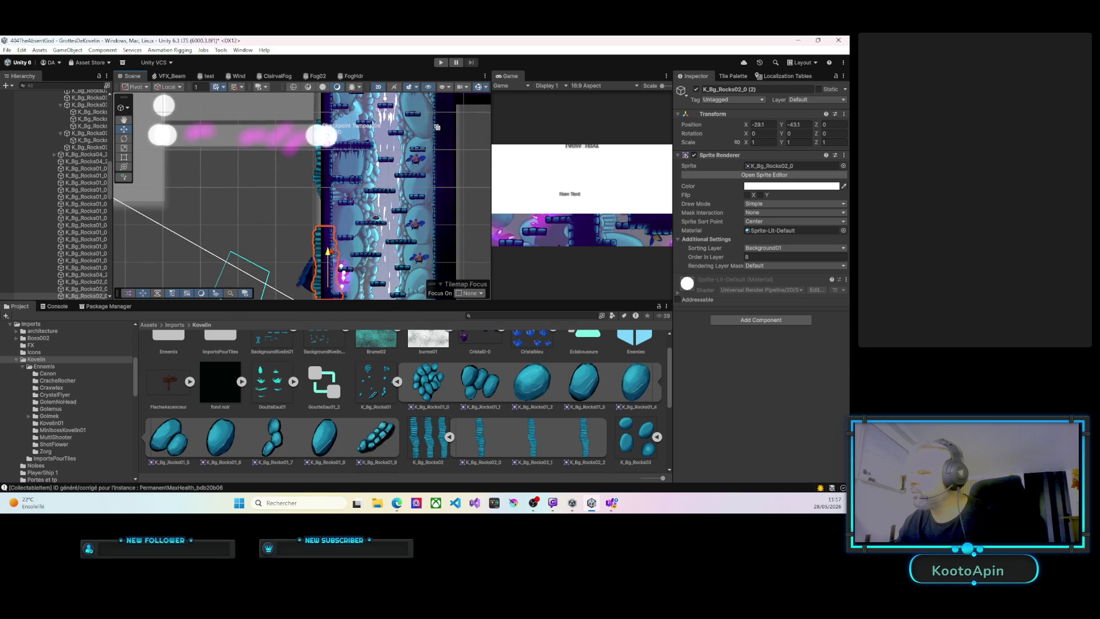
pyautogui.moveTo(328, 251)
pyautogui.mouseDown()
pyautogui.moveTo(328, 106)
pyautogui.moveTo(326, 176)
pyautogui.moveTo(330, 143)
pyautogui.mouseUp()
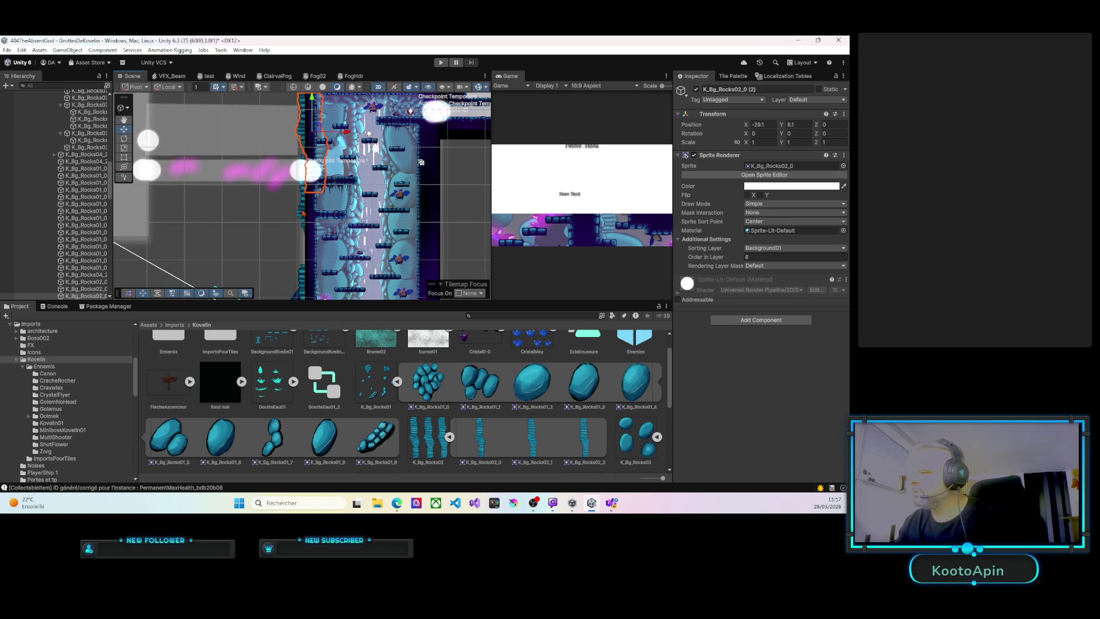
# Move all three rock columns right onto the shaft's right wall, then start a playtest.
pyautogui.keyDown('ctrl'); pyautogui.click(86, 281); pyautogui.keyUp('ctrl')
pyautogui.press('f')
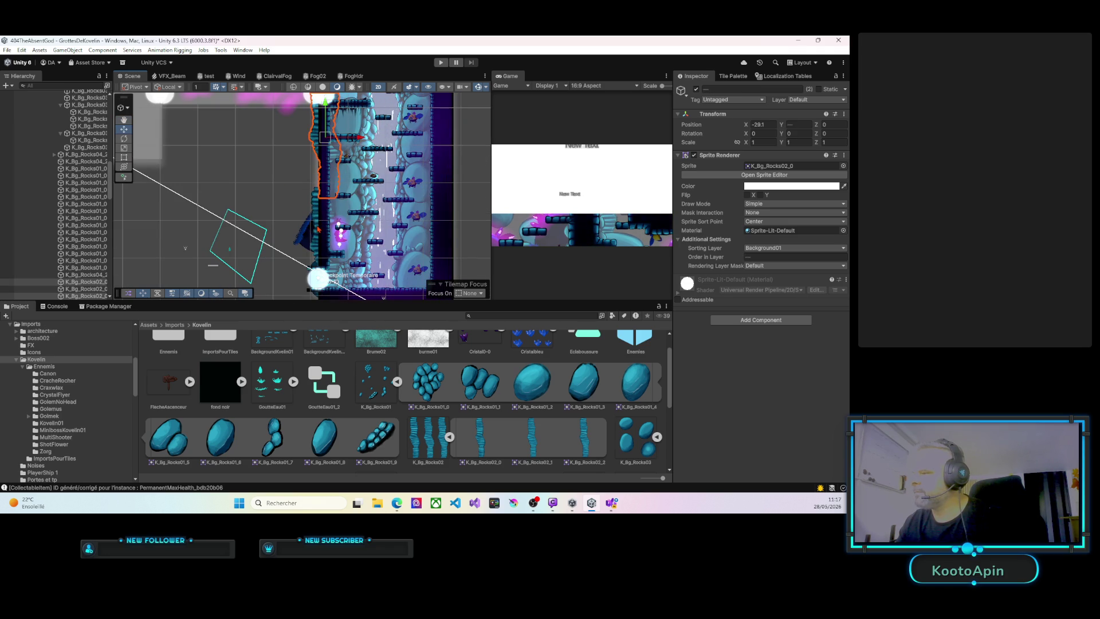
pyautogui.keyDown('ctrl'); pyautogui.click(86, 288); pyautogui.keyUp('ctrl')
pyautogui.press('f')
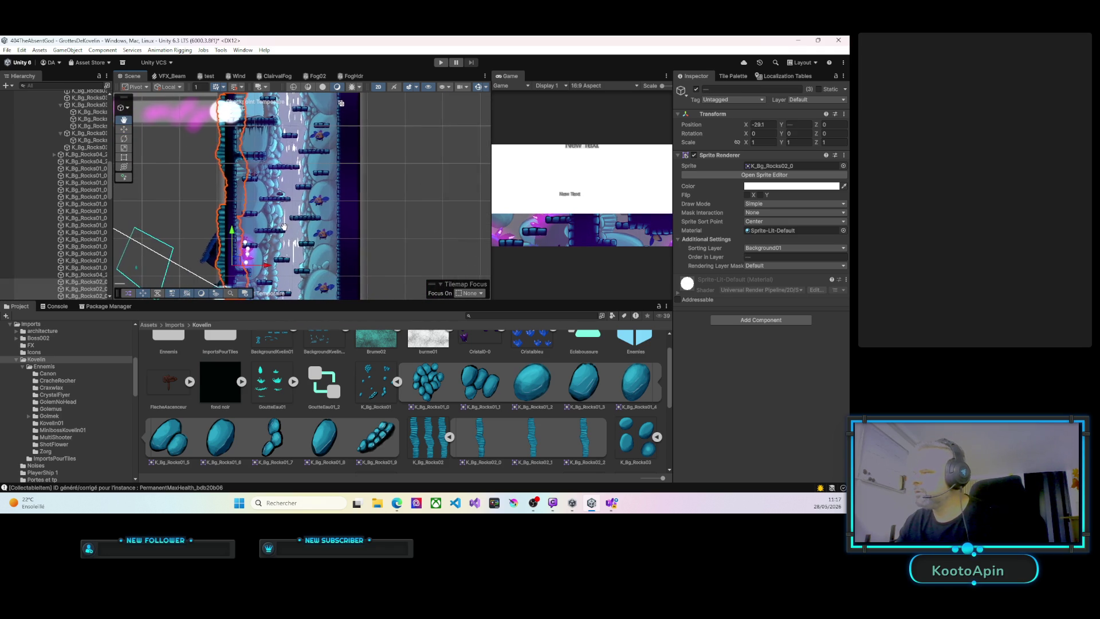
pyautogui.press('w')
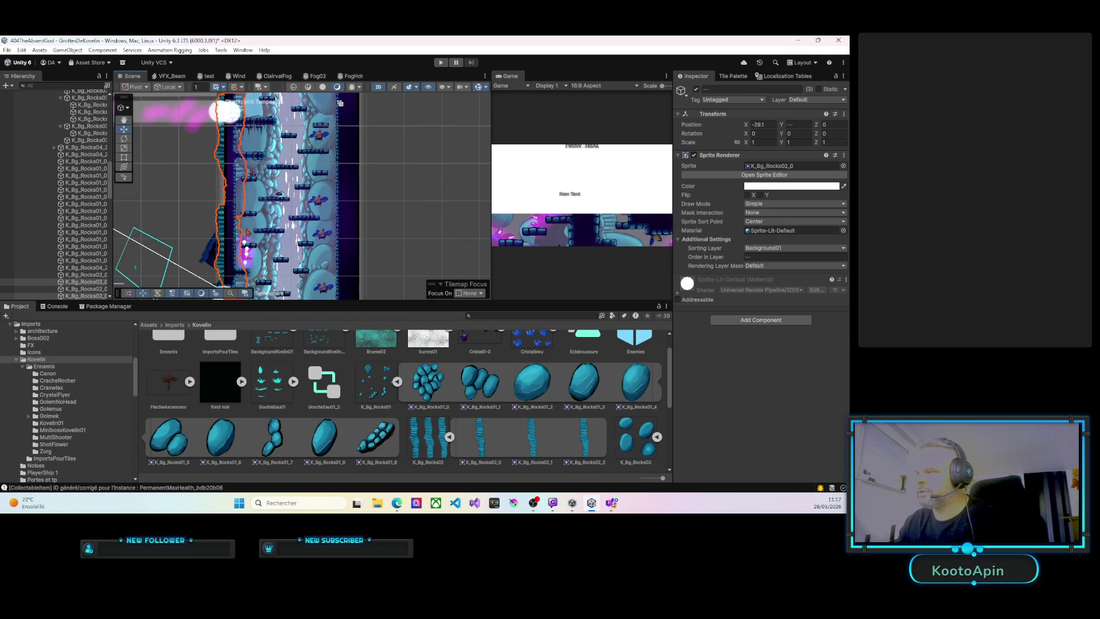
pyautogui.scroll(-4, 248, 232)
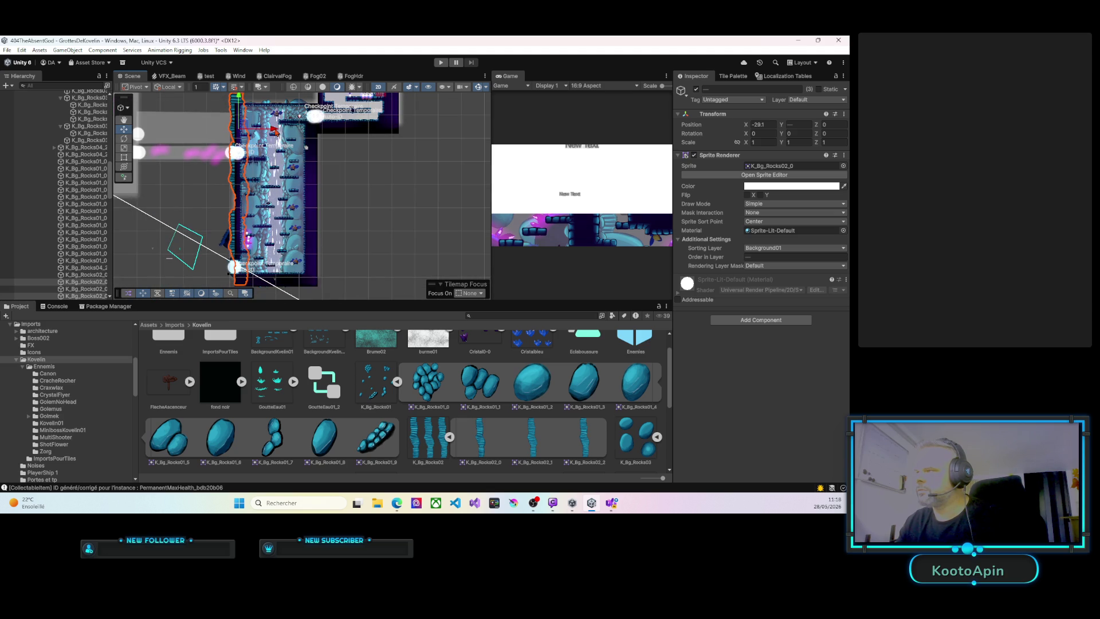
pyautogui.moveTo(274, 129); pyautogui.dragTo(339, 131)
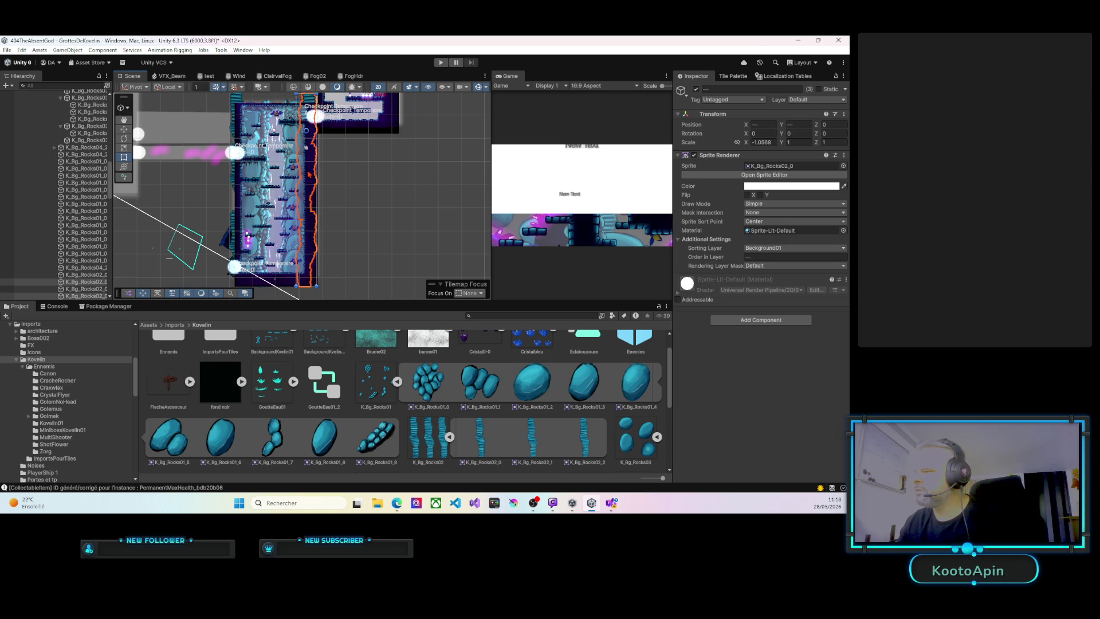
pyautogui.click(441, 63)
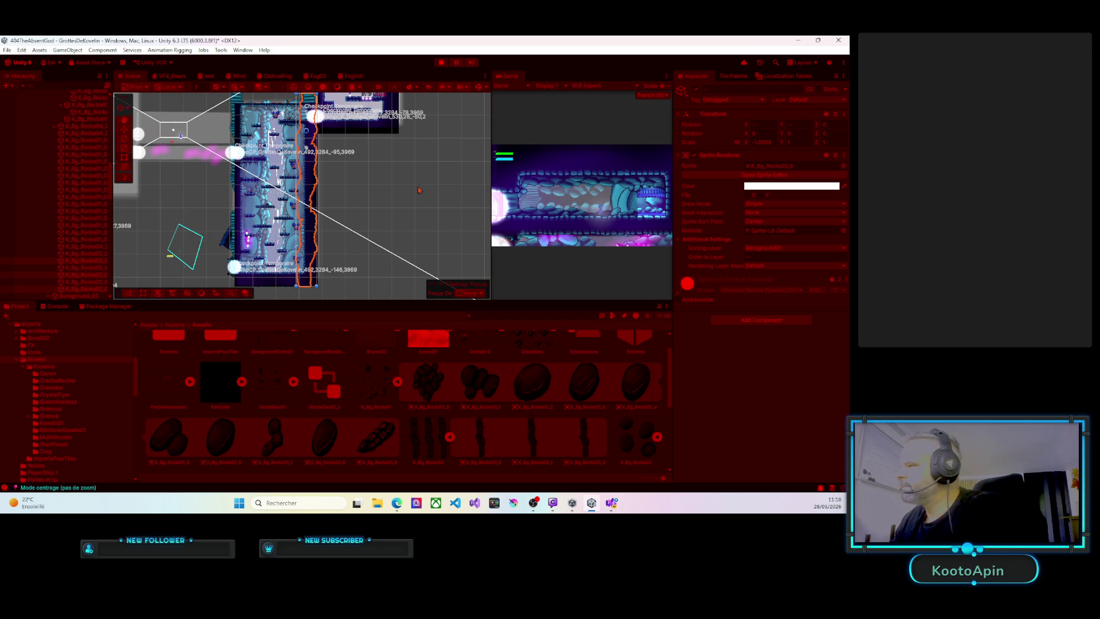
# Enlarge the Game view and walk and jump the player onto the left platform.
pyautogui.moveTo(491, 149); pyautogui.dragTo(298, 149)
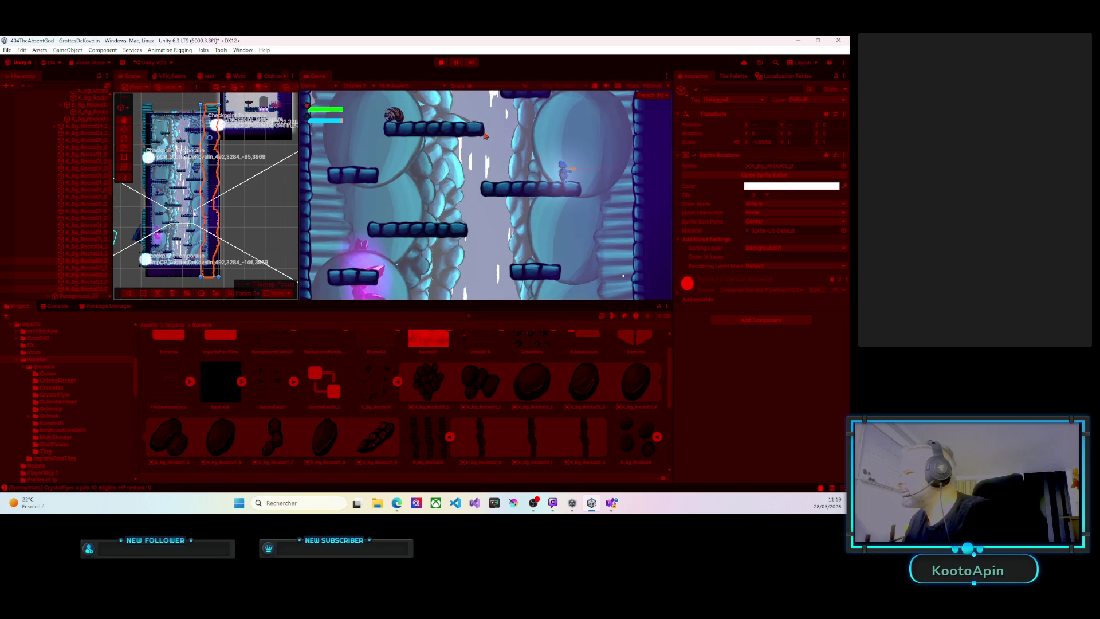
pyautogui.press('a')
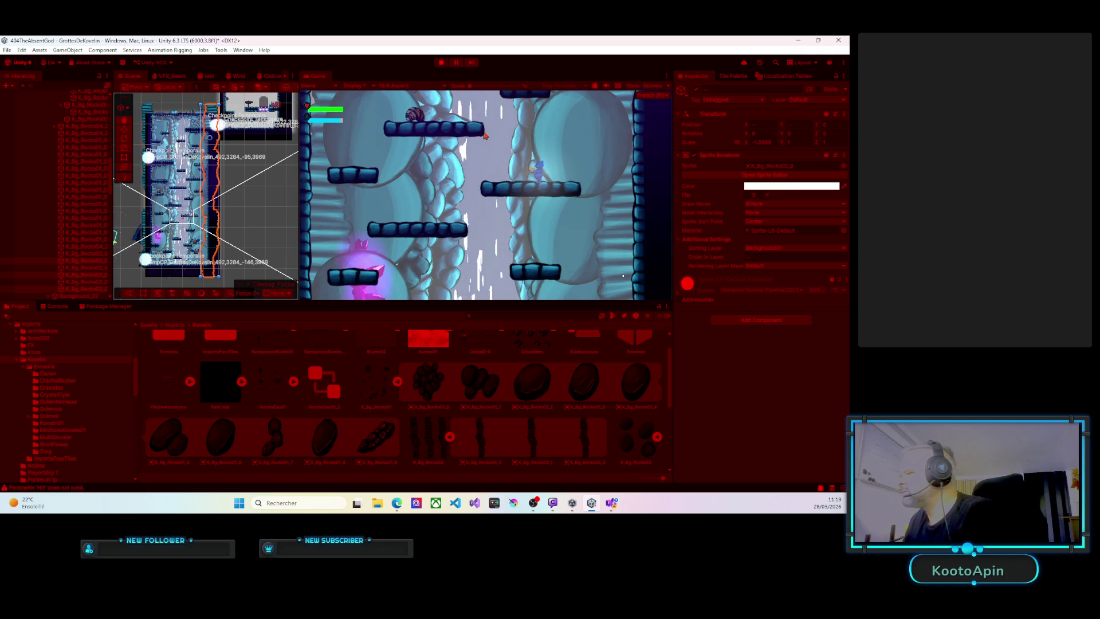
pyautogui.press('a')
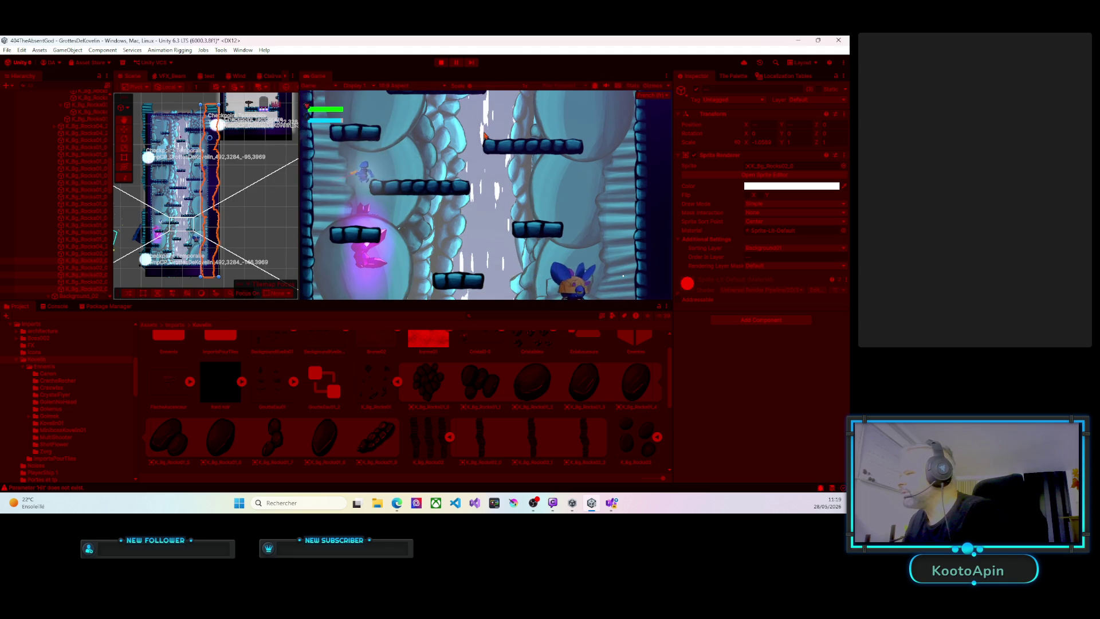
pyautogui.press('d')
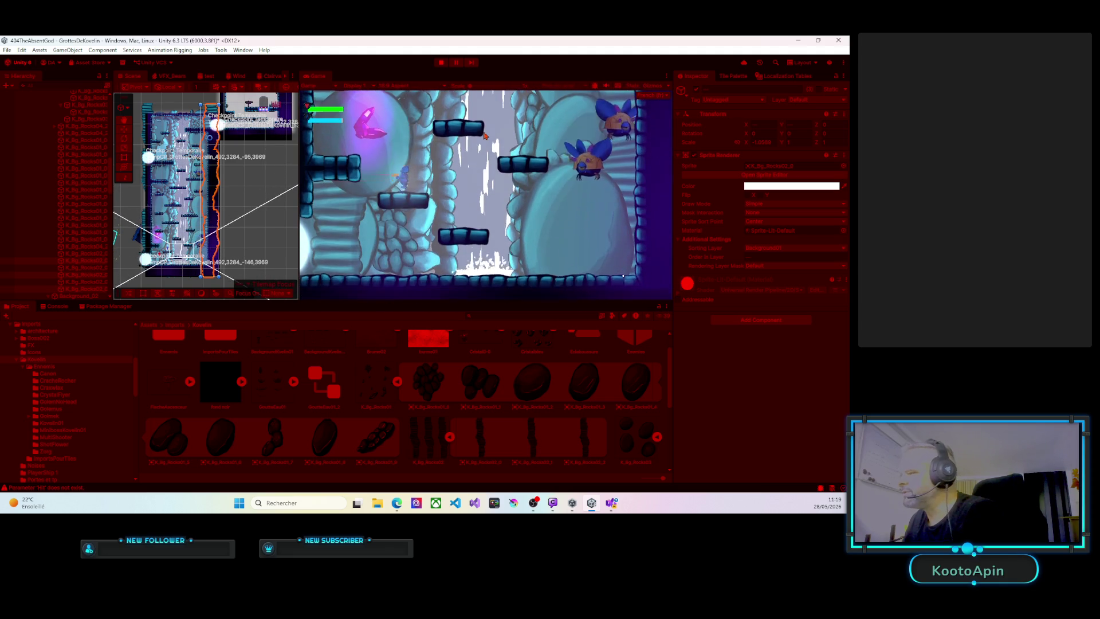
pyautogui.press('space')
pyautogui.press('a')
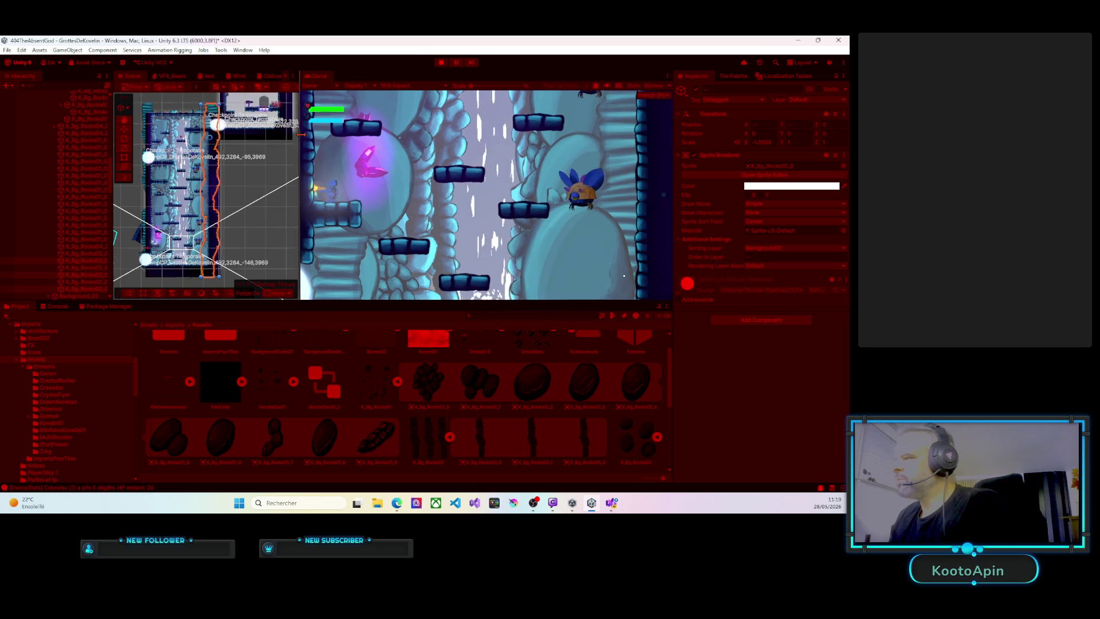
# Adjust the left rock column's Order in Layer, then widen the Game view again.
pyautogui.moveTo(294, 177); pyautogui.dragTo(493, 146)
pyautogui.scroll(5, 256, 176)
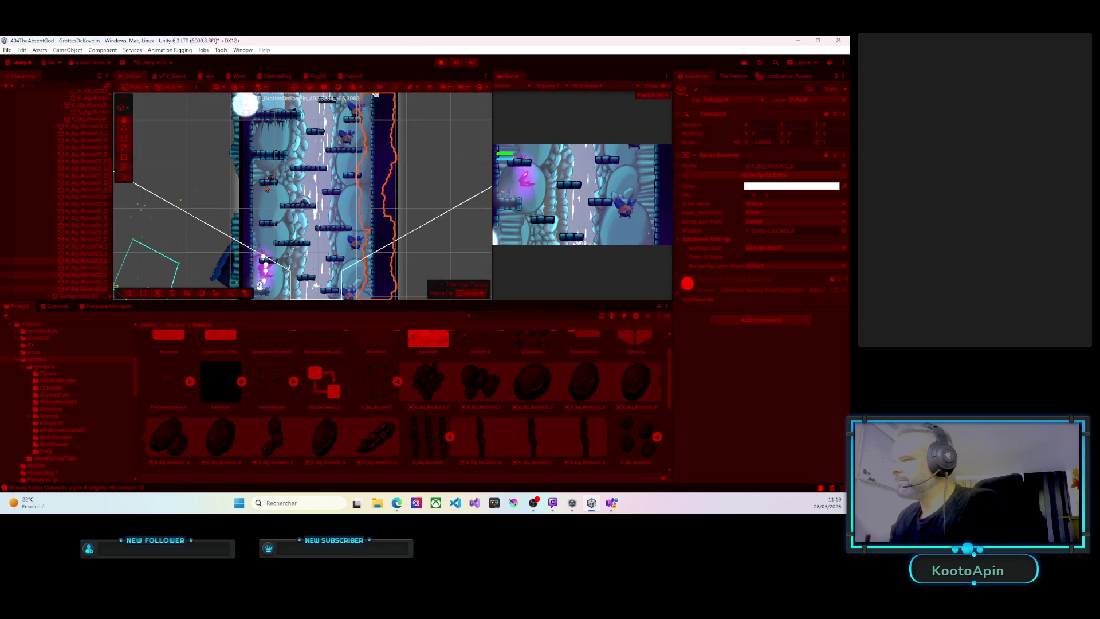
pyautogui.click(256, 175)
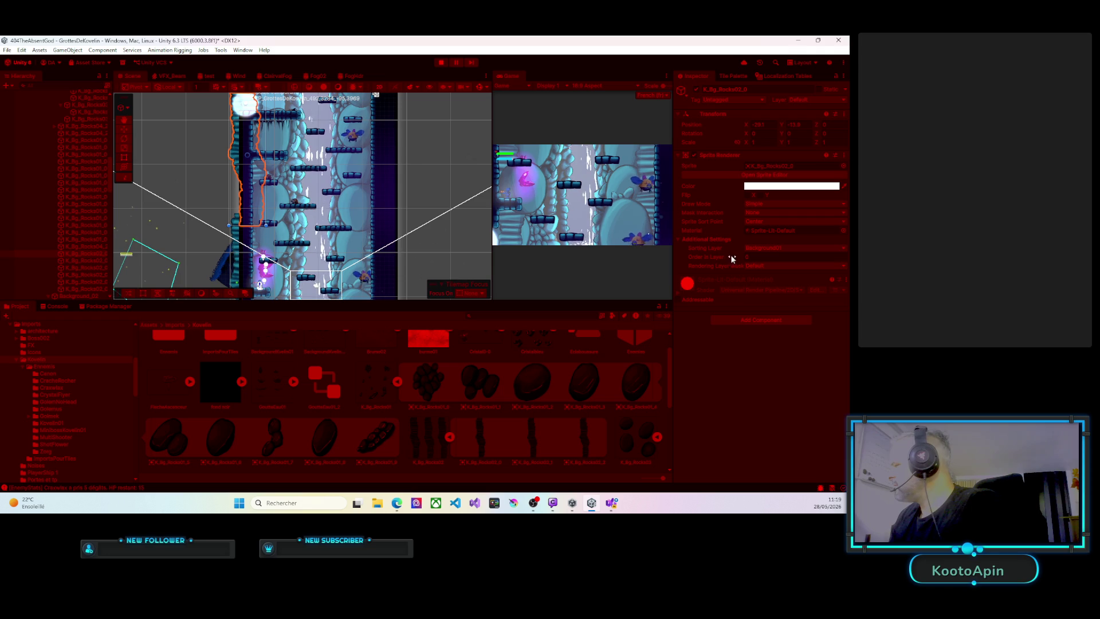
pyautogui.moveTo(737, 255); pyautogui.dragTo(754, 256)
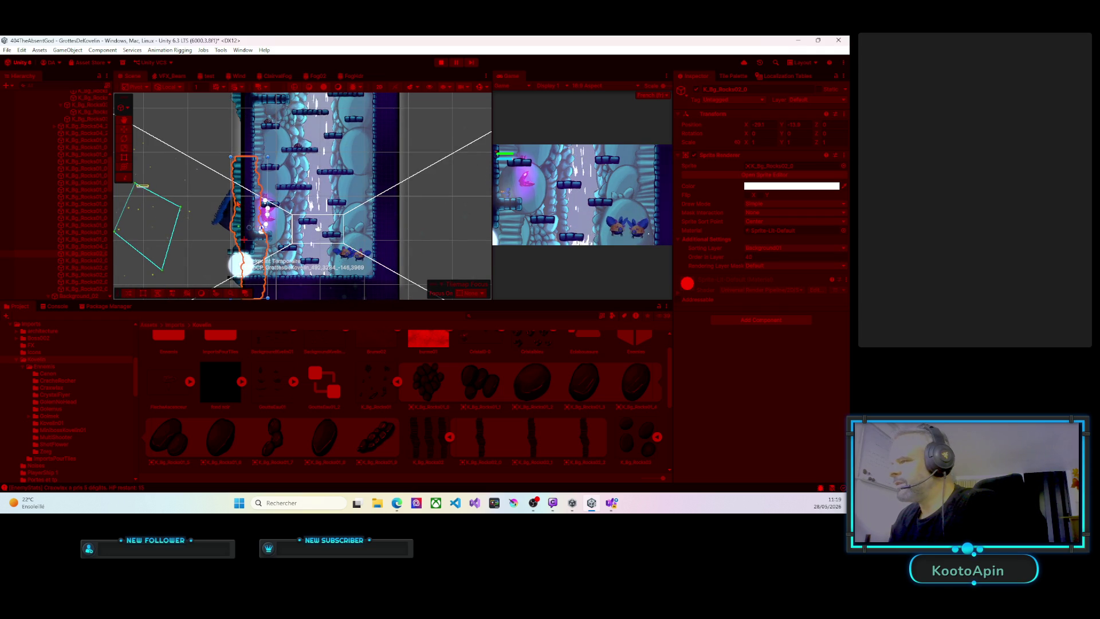
pyautogui.moveTo(754, 256); pyautogui.dragTo(744, 254)
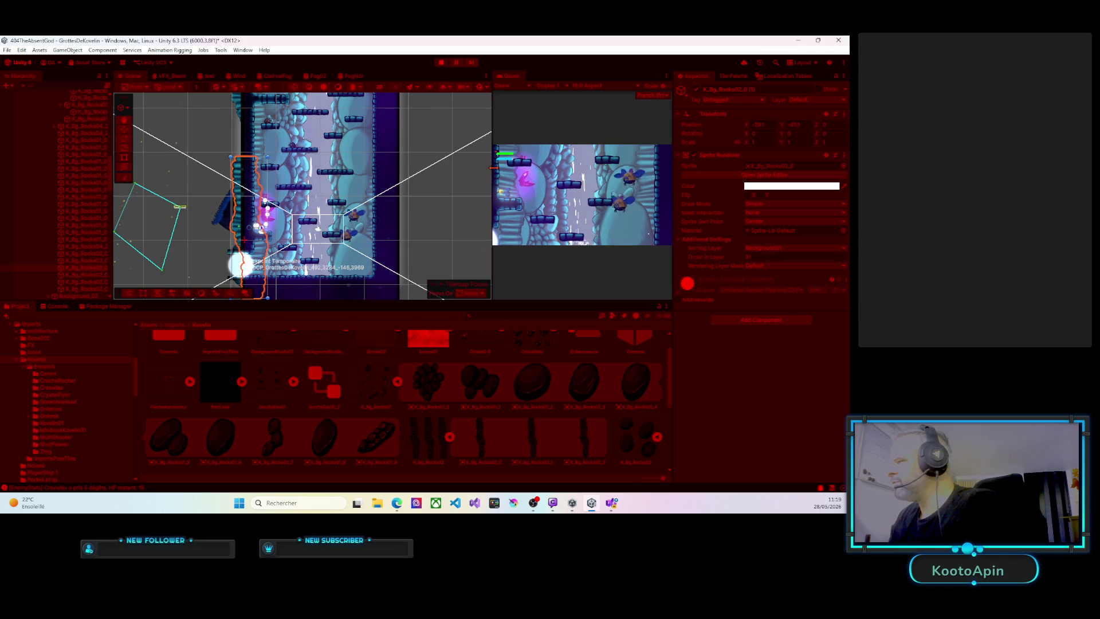
pyautogui.moveTo(492, 167); pyautogui.dragTo(176, 167)
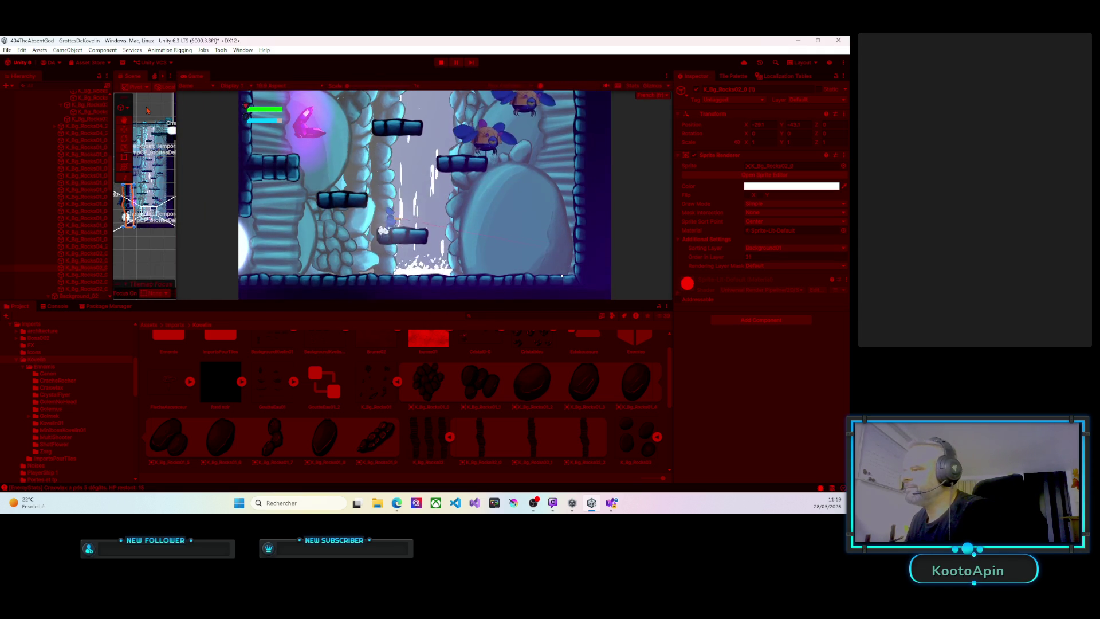
# Jump the character up the cave platforms and back down, then stop play mode with Ctrl+P.
pyautogui.press('space')
pyautogui.press('Left')
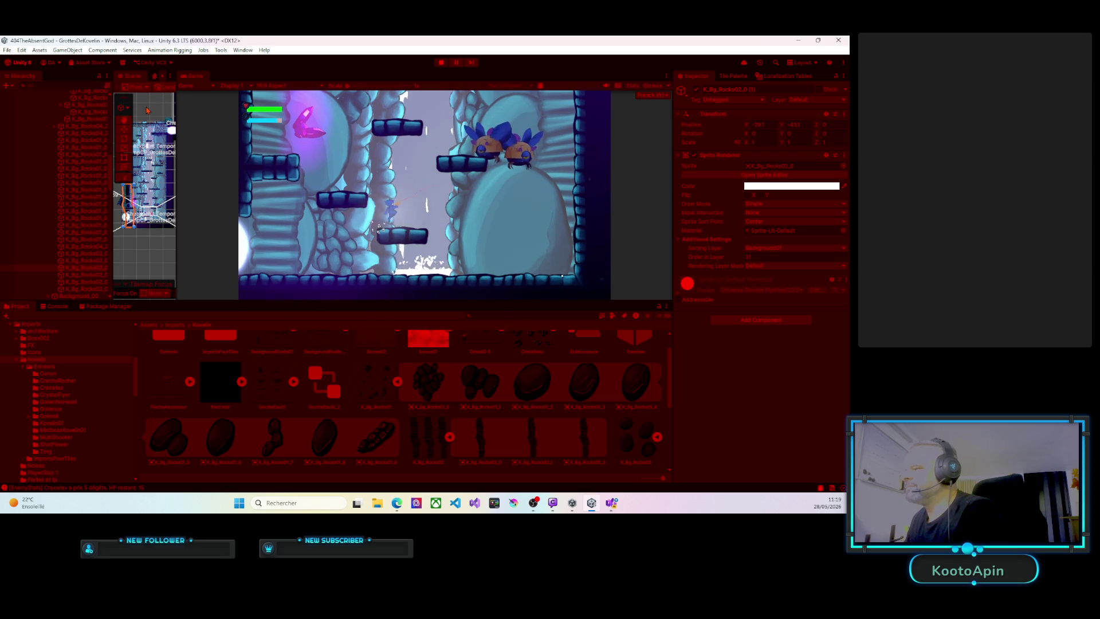
pyautogui.press('space')
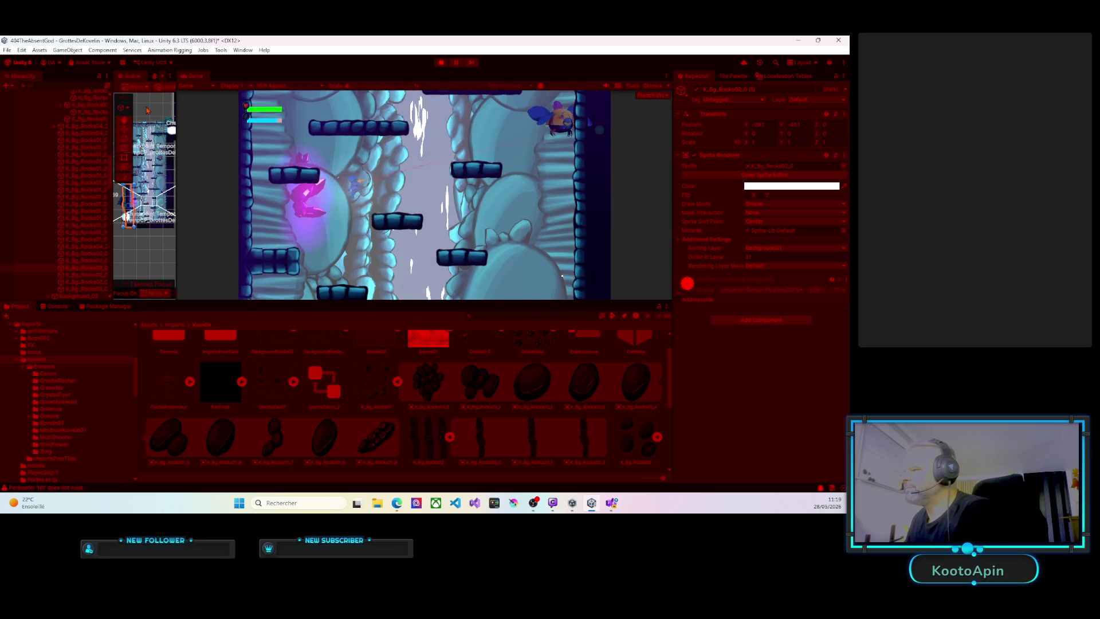
pyautogui.press('space')
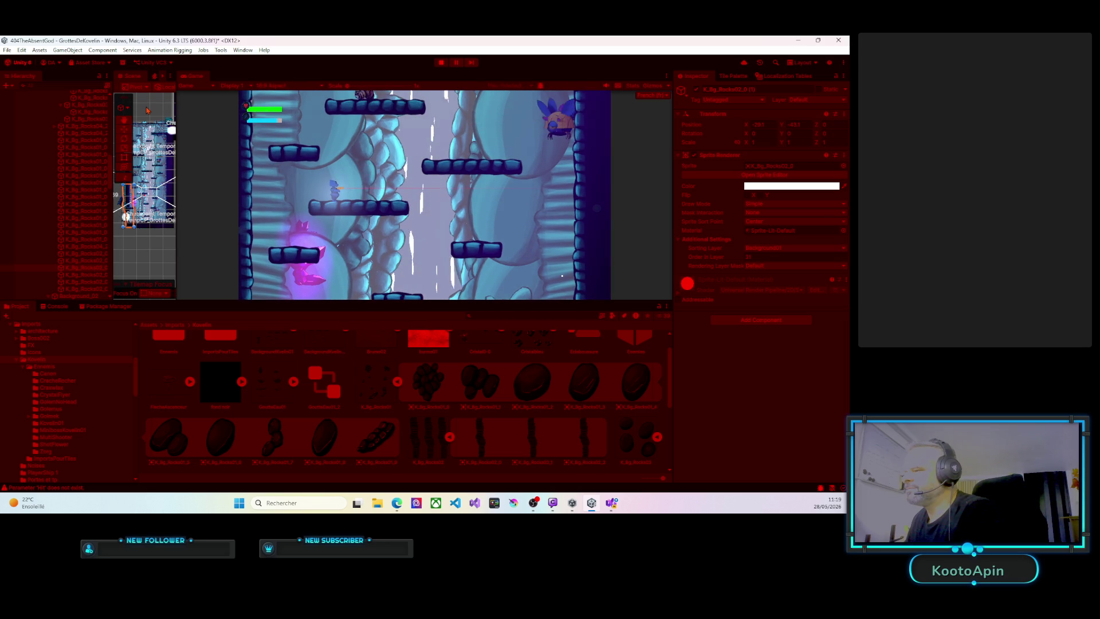
pyautogui.press('space')
pyautogui.press('Right')
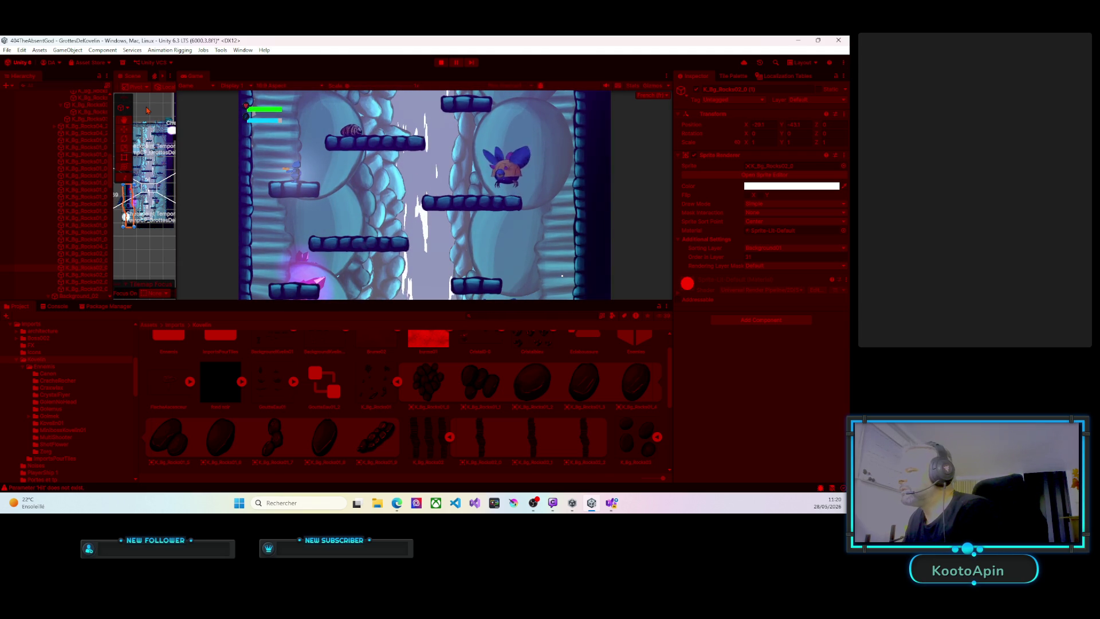
pyautogui.press('space')
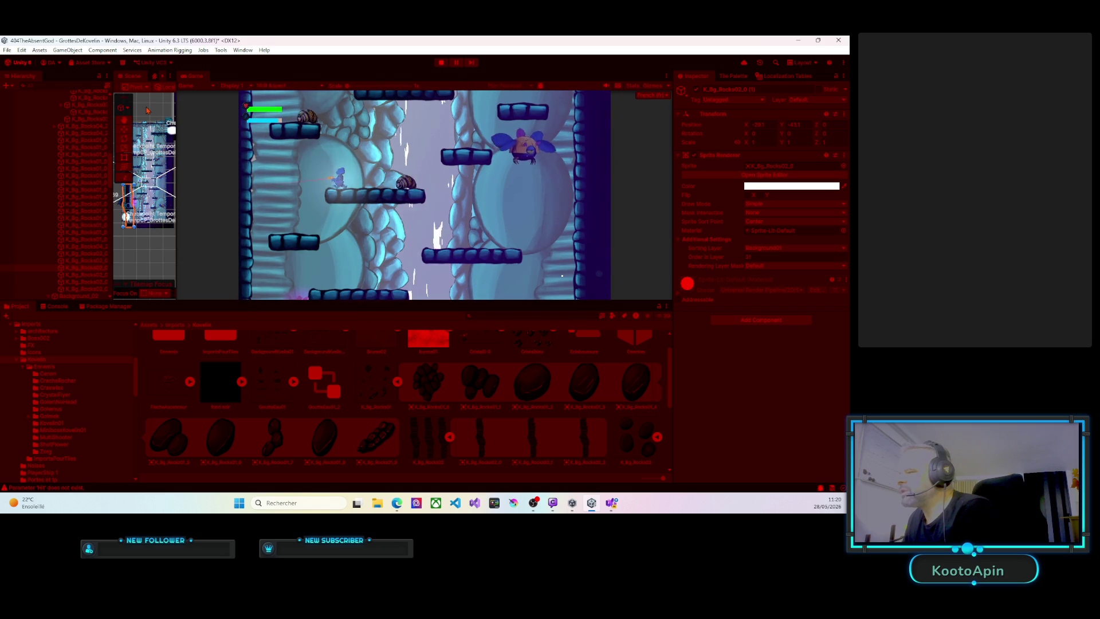
pyautogui.press('Left')
pyautogui.press('Right')
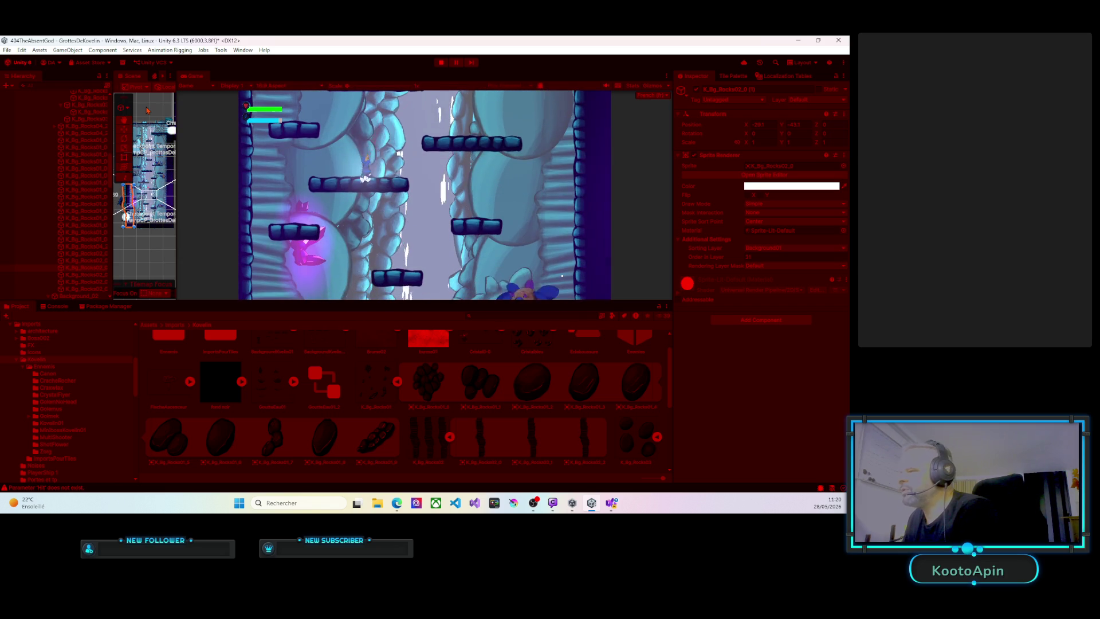
pyautogui.press('Left')
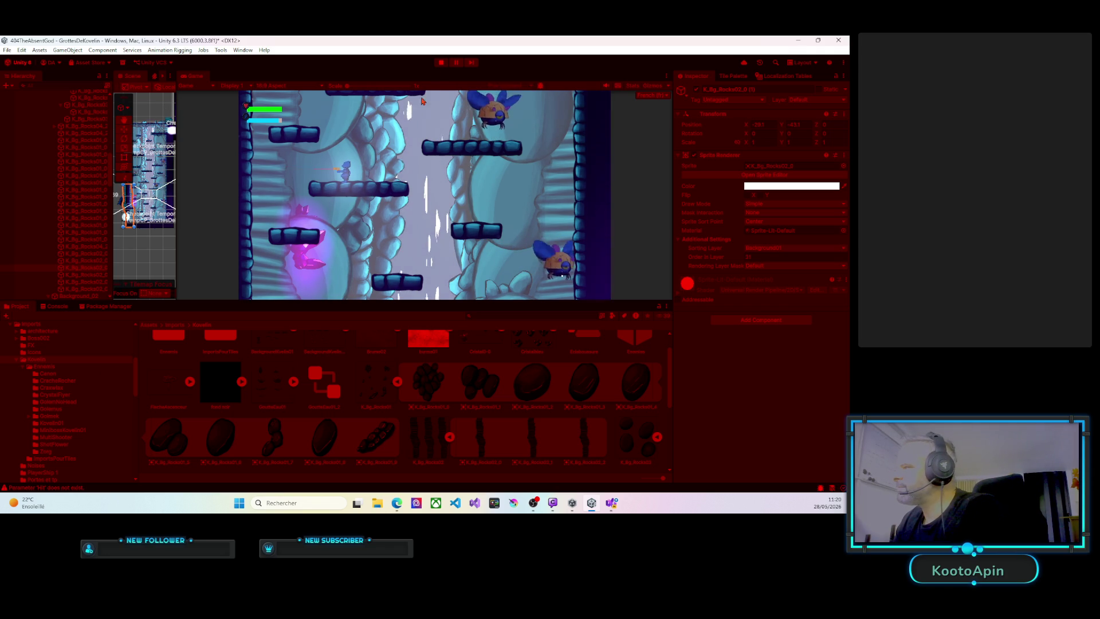
pyautogui.hotkey('ctrl', 'p')
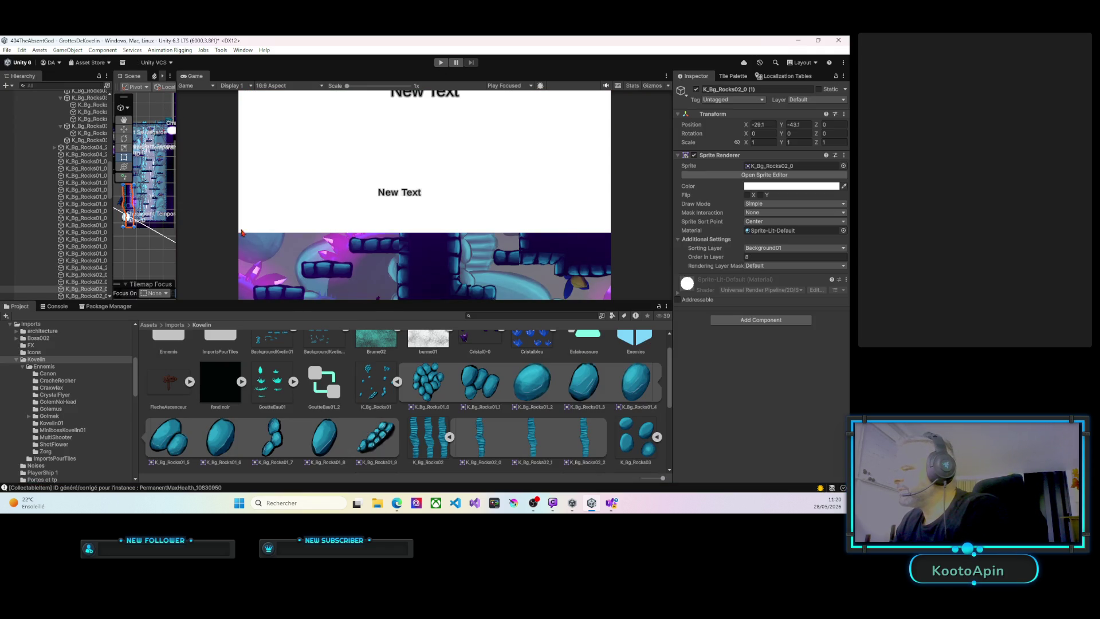
# Widen the Scene view and set the rock column's Order in Layer to 26.
pyautogui.moveTo(177, 208); pyautogui.dragTo(509, 207)
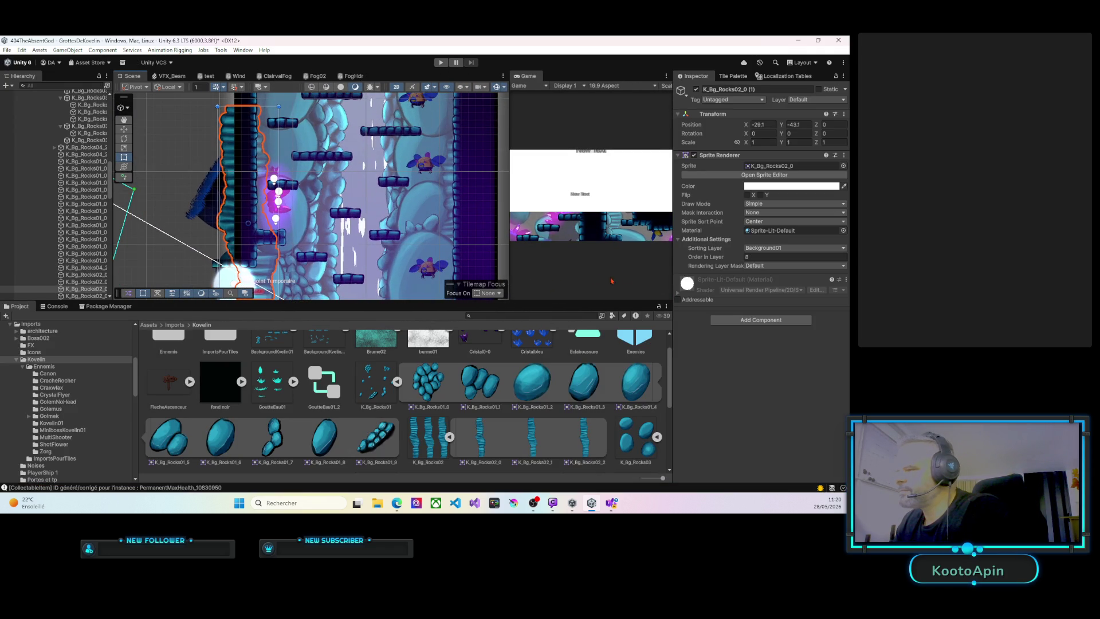
pyautogui.click(745, 257)
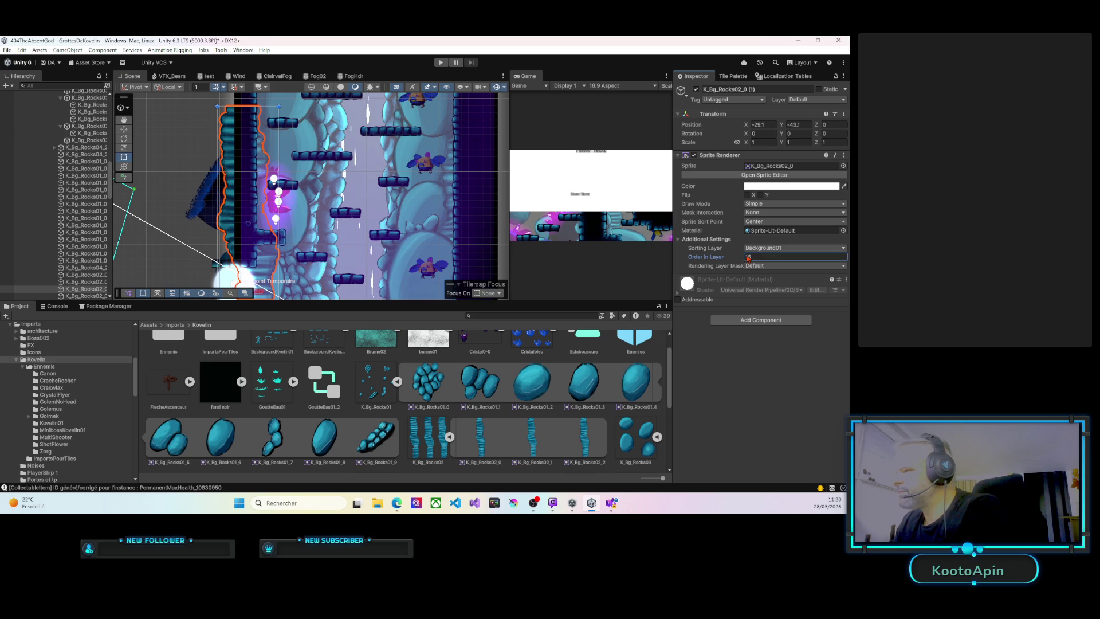
pyautogui.write('26')
# Change the round rock beside the crystals to Order in Layer 14, then 19.
pyautogui.moveTo(384, 199); pyautogui.dragTo(288, 238)
pyautogui.click(310, 244)
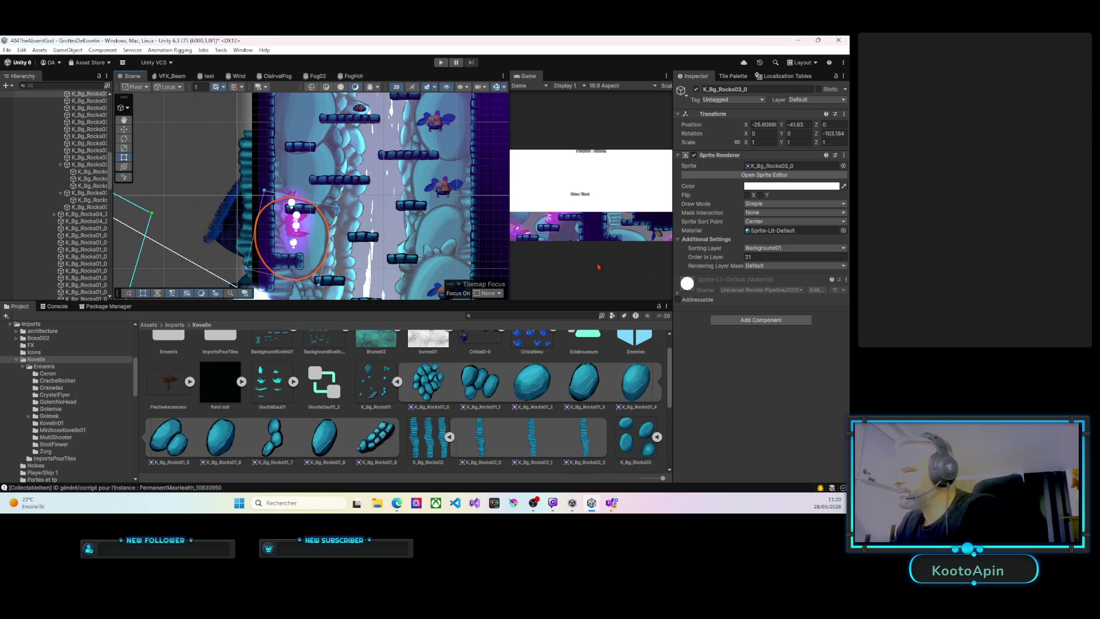
pyautogui.click(741, 257)
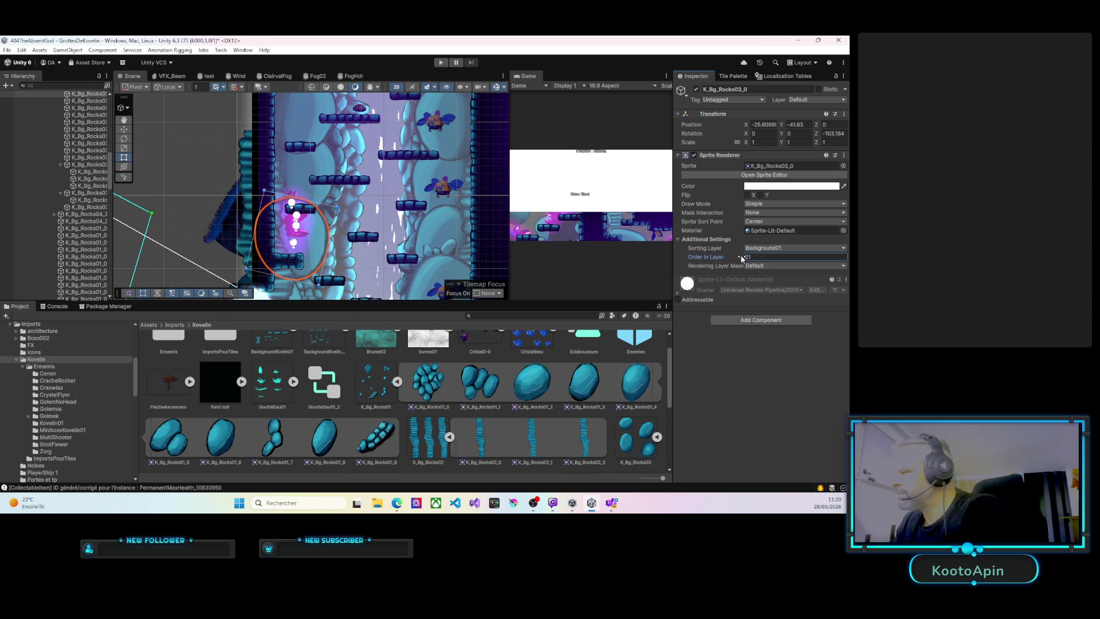
pyautogui.moveTo(740, 256); pyautogui.dragTo(738, 255)
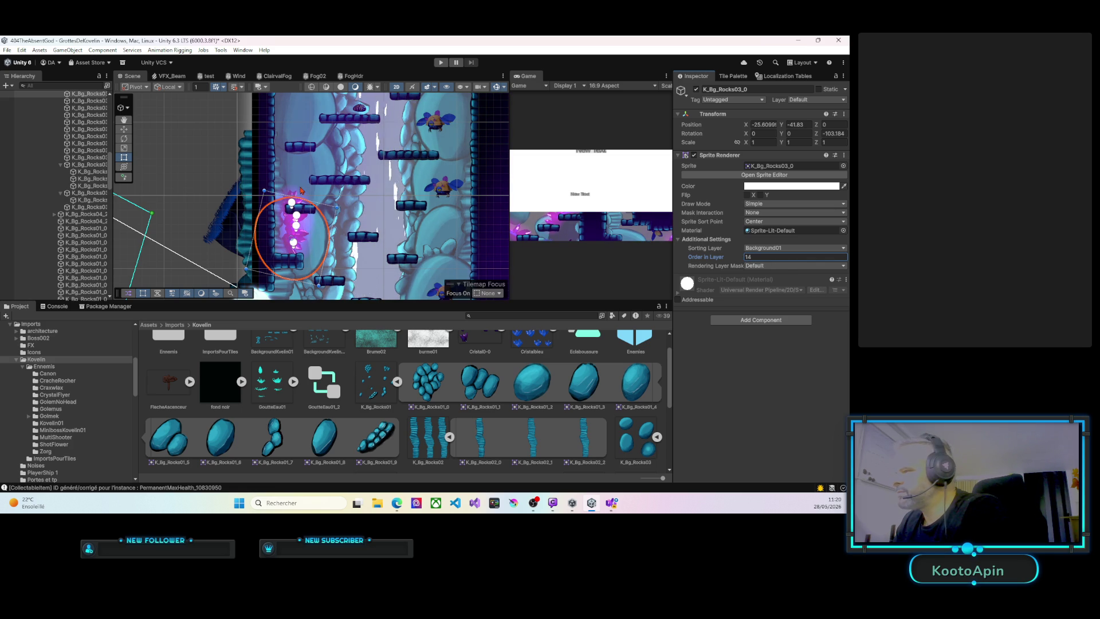
pyautogui.moveTo(300, 181); pyautogui.dragTo(308, 181)
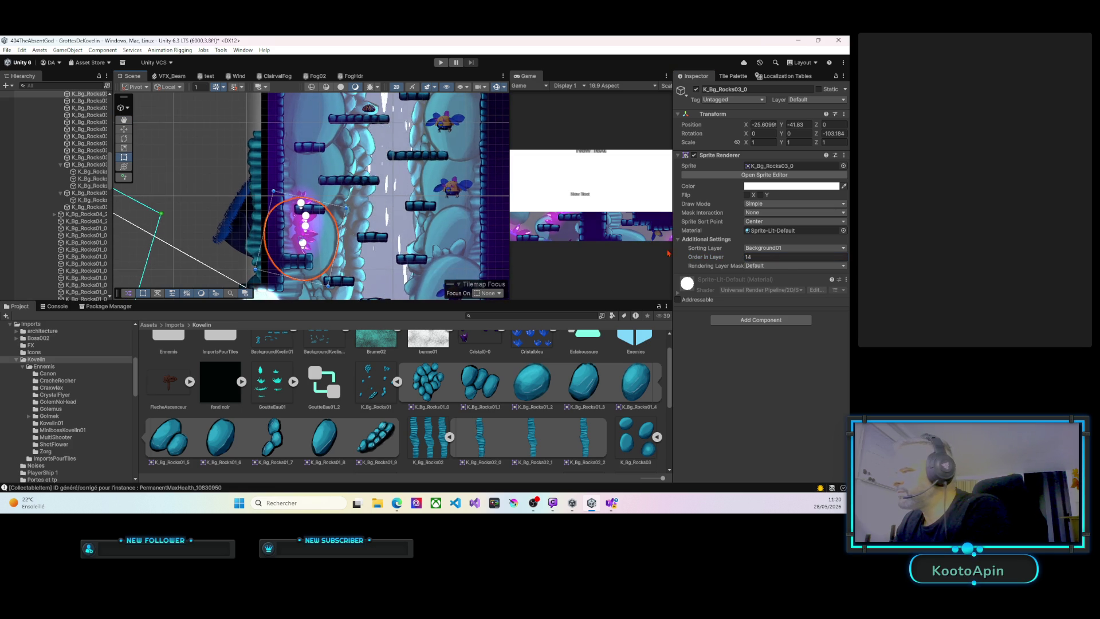
pyautogui.click(744, 258)
pyautogui.moveTo(744, 259); pyautogui.dragTo(747, 259)
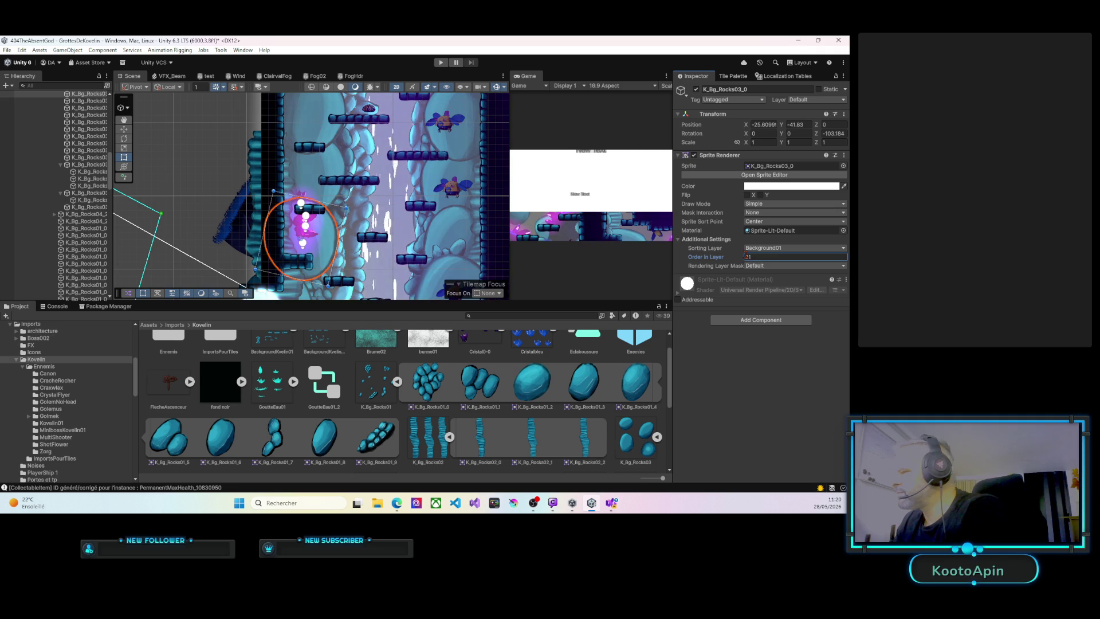
# Give another rock column on the left wall Order in Layer 24.
pyautogui.click(269, 169)
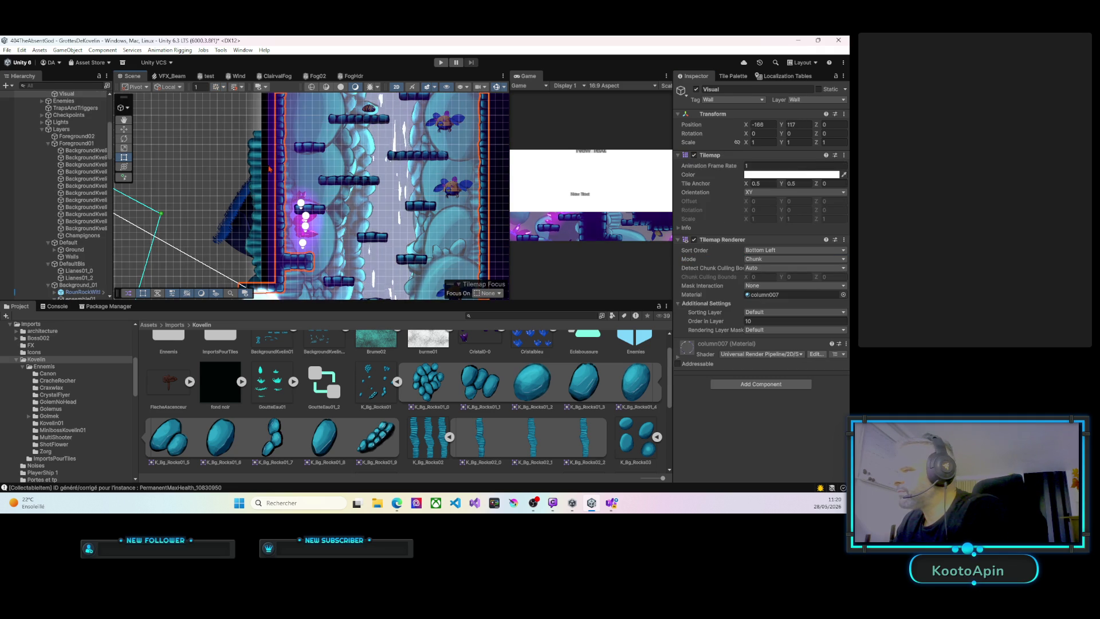
pyautogui.click(255, 163)
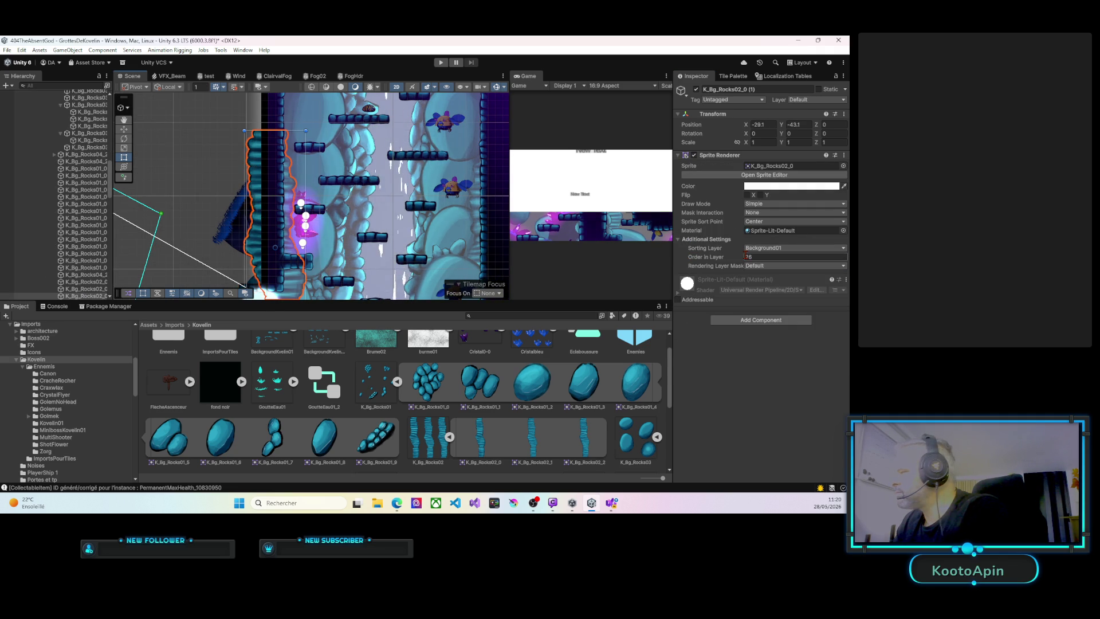
pyautogui.moveTo(383, 180); pyautogui.dragTo(372, 256)
pyautogui.click(273, 158)
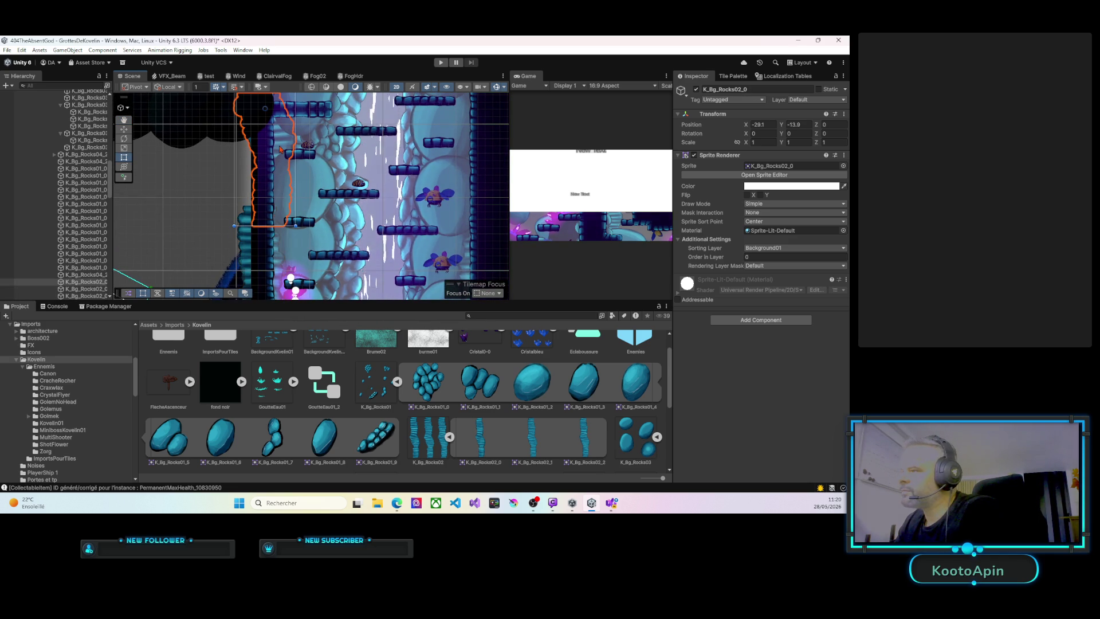
pyautogui.click(743, 257)
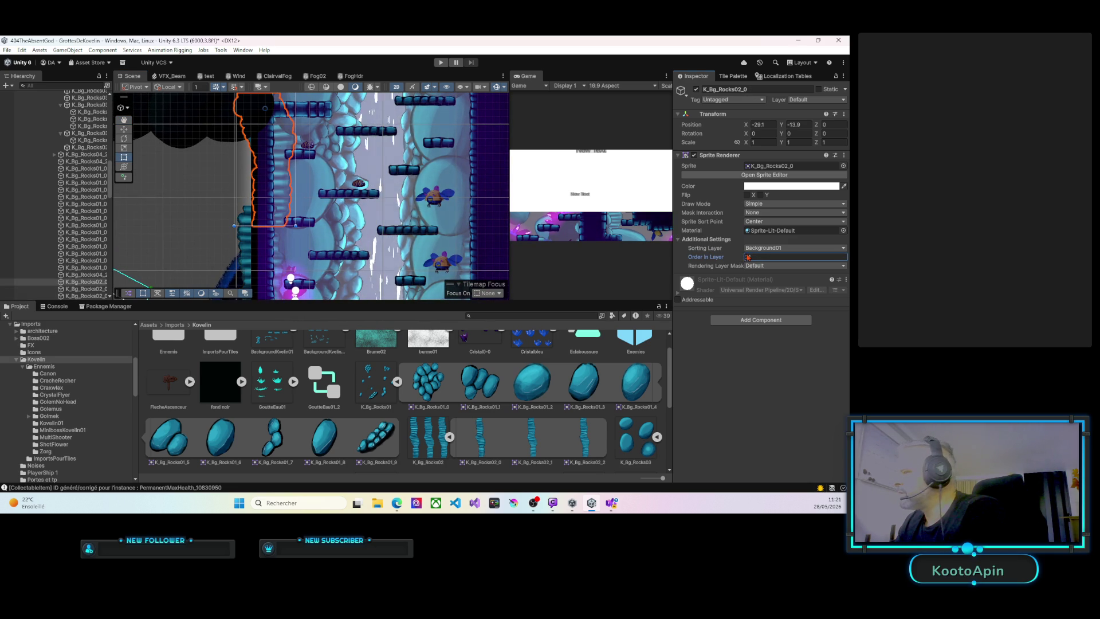
pyautogui.doubleClick(748, 257)
pyautogui.write('24')
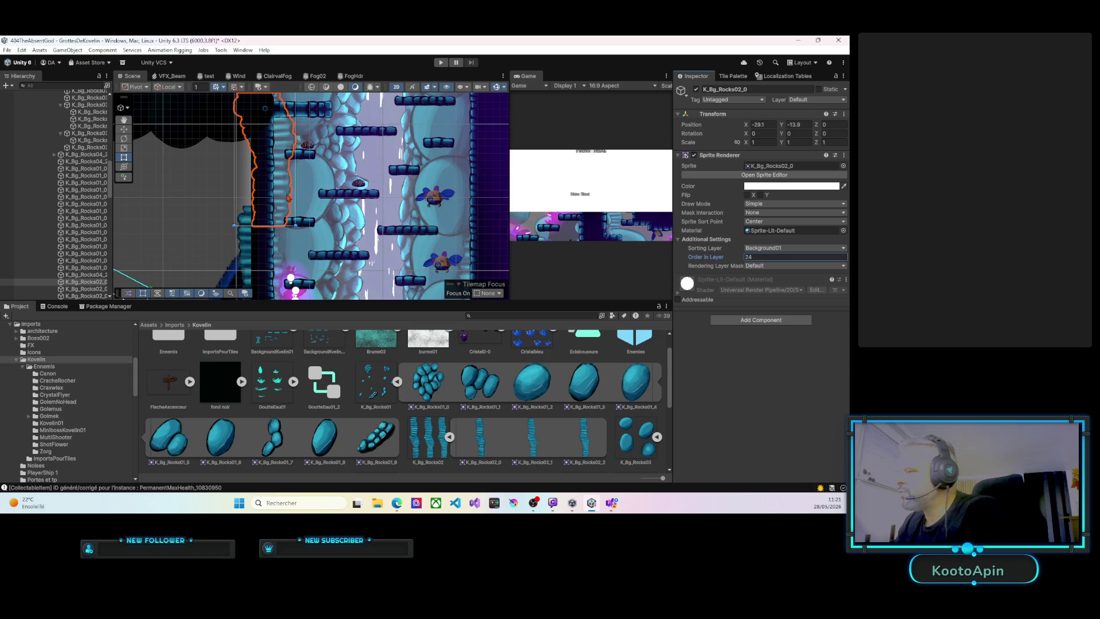
# Reselect the tall K_Bg_Rocks02_0 column and raise its Order in Layer to 31.
pyautogui.click(284, 197)
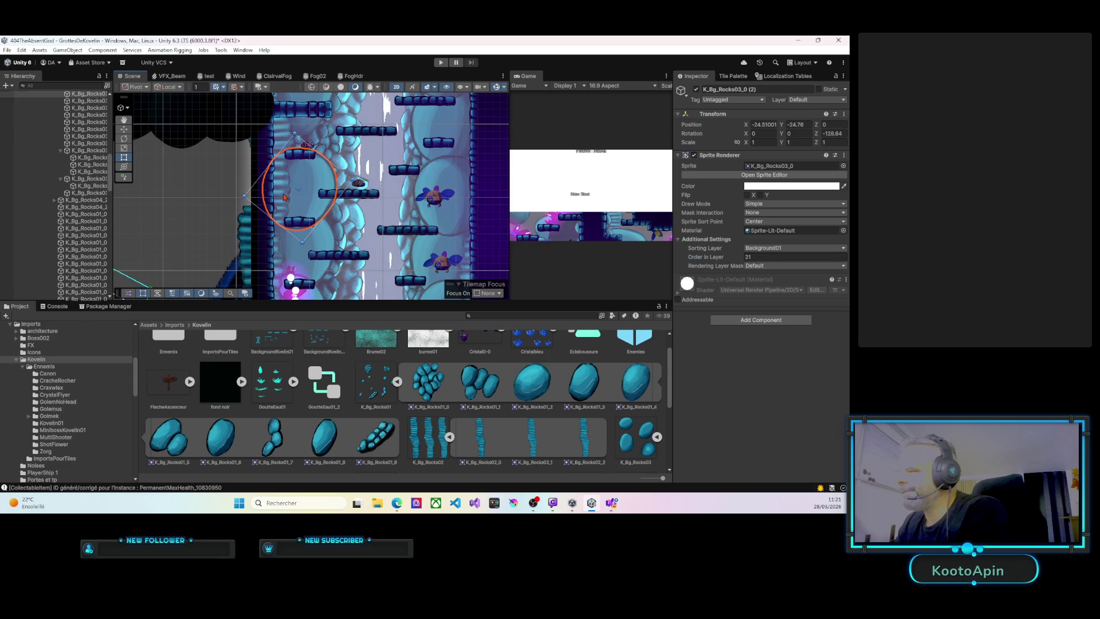
pyautogui.click(278, 148)
pyautogui.moveTo(283, 194)
pyautogui.mouseDown()
pyautogui.moveTo(286, 262)
pyautogui.moveTo(296, 172)
pyautogui.mouseUp()
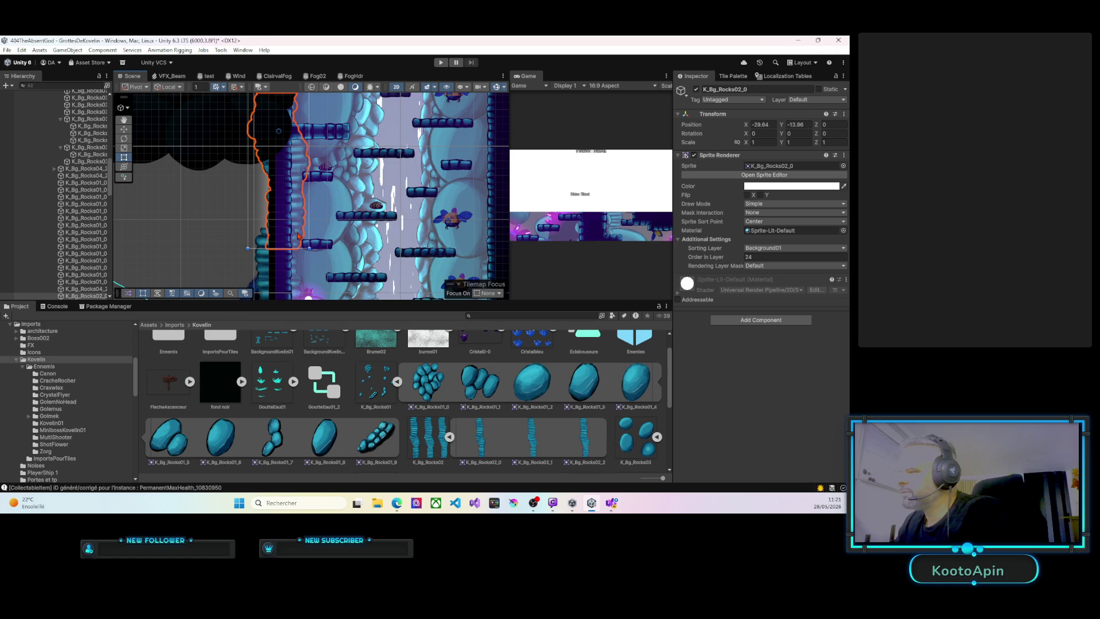
pyautogui.click(742, 257)
pyautogui.write('31')
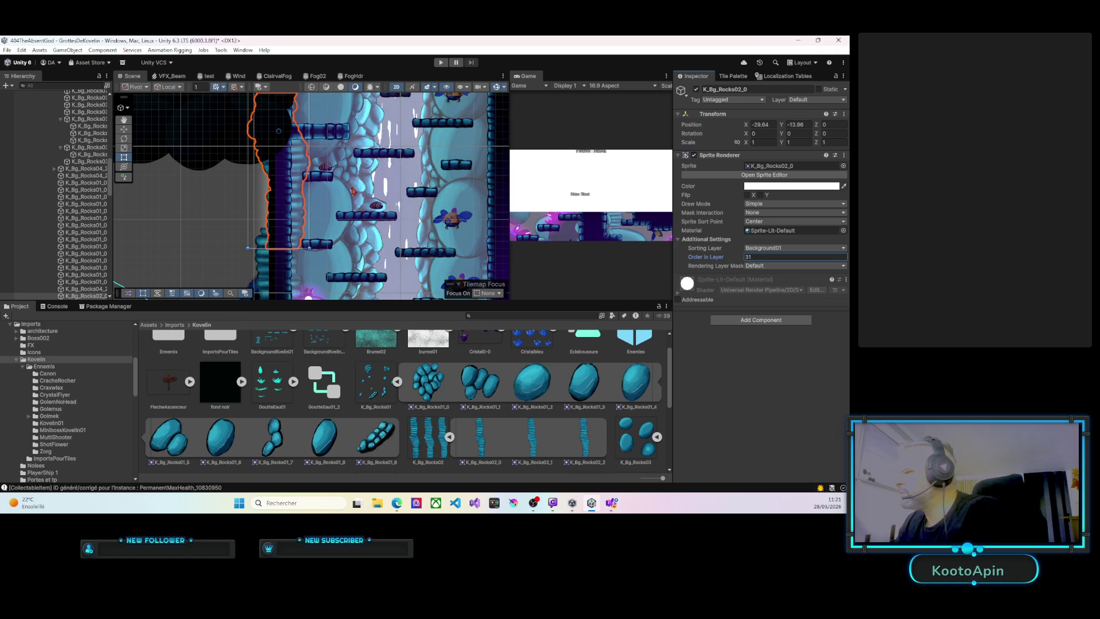
# Find and select the rock column on the right side, then edit its Order in Layer.
pyautogui.click(307, 182)
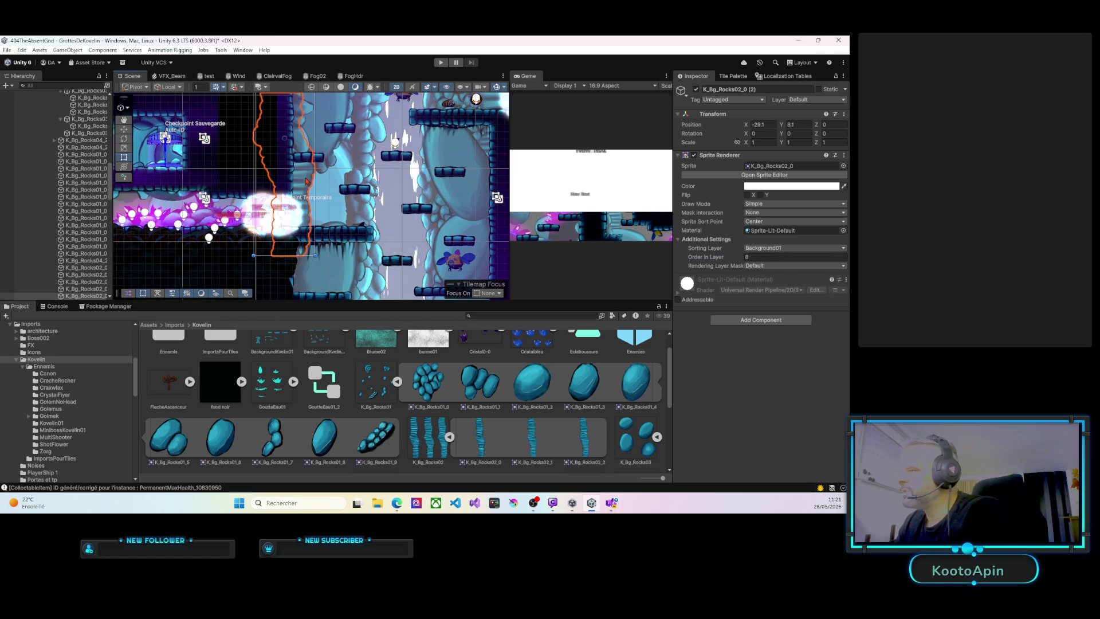
pyautogui.moveTo(306, 182); pyautogui.dragTo(297, 217)
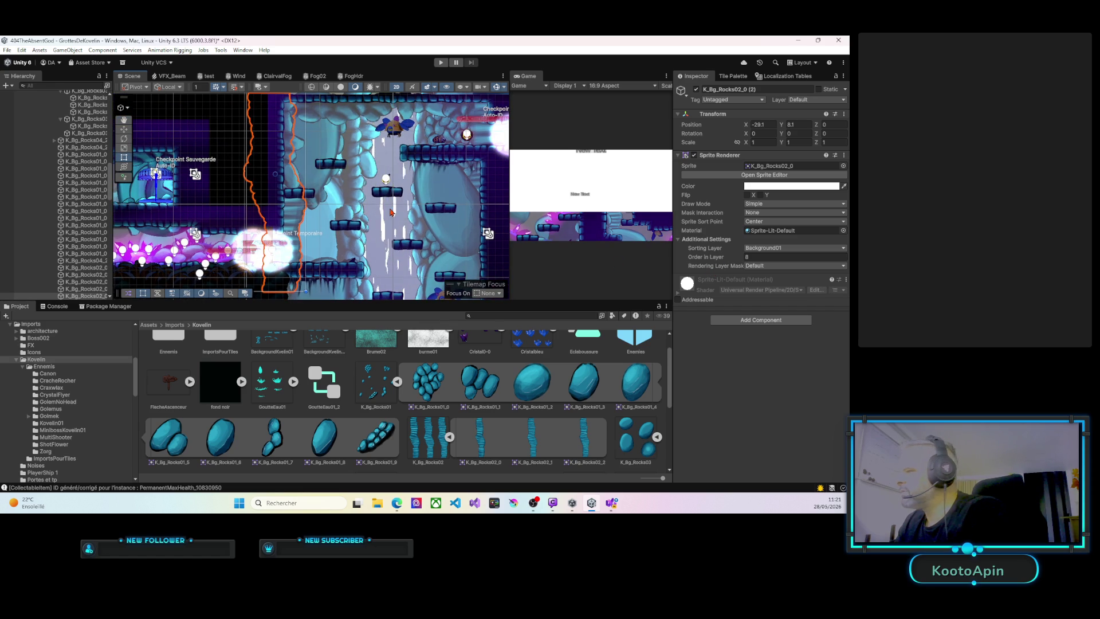
pyautogui.moveTo(360, 243)
pyautogui.mouseDown()
pyautogui.moveTo(344, 193)
pyautogui.moveTo(304, 240)
pyautogui.moveTo(292, 154)
pyautogui.mouseUp()
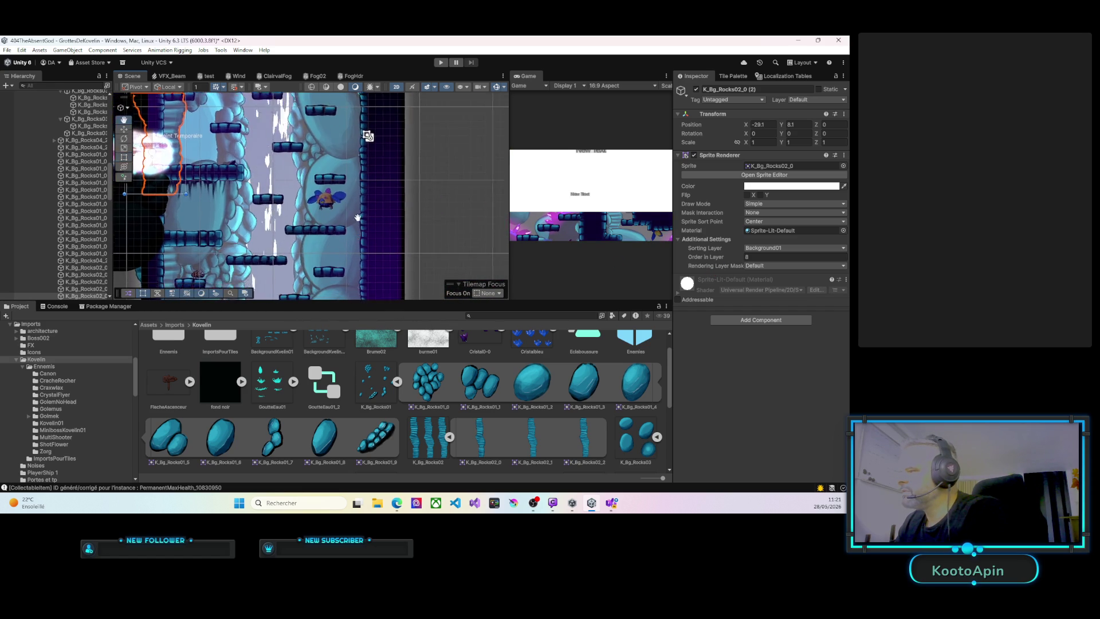
pyautogui.moveTo(367, 269)
pyautogui.mouseDown()
pyautogui.moveTo(349, 235)
pyautogui.moveTo(371, 164)
pyautogui.mouseUp()
pyautogui.scroll(-2, 350, 235)
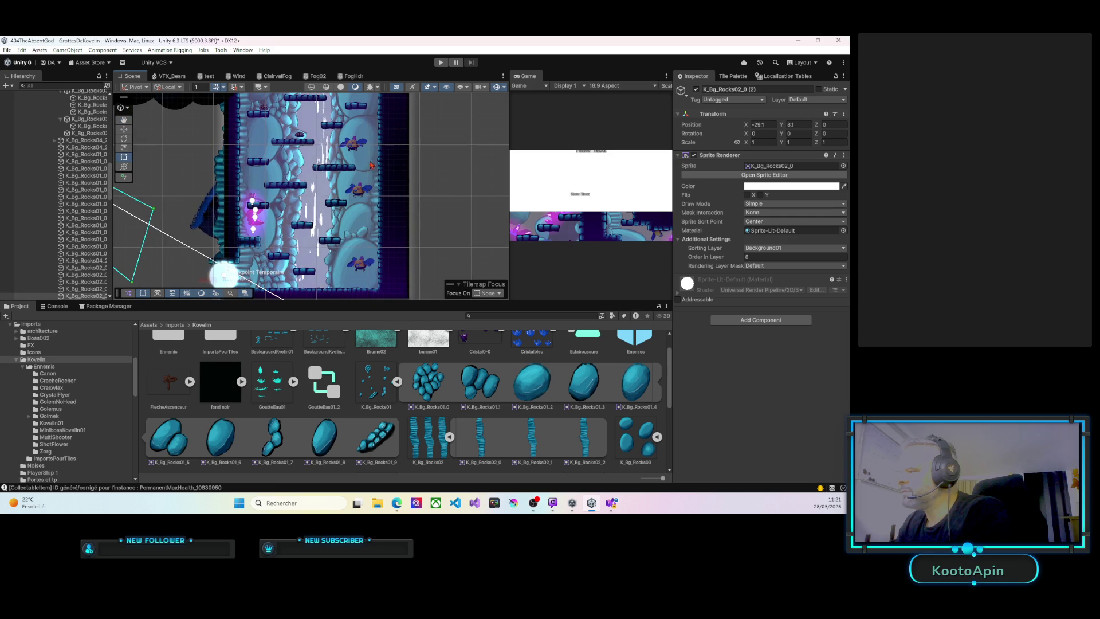
pyautogui.click(376, 207)
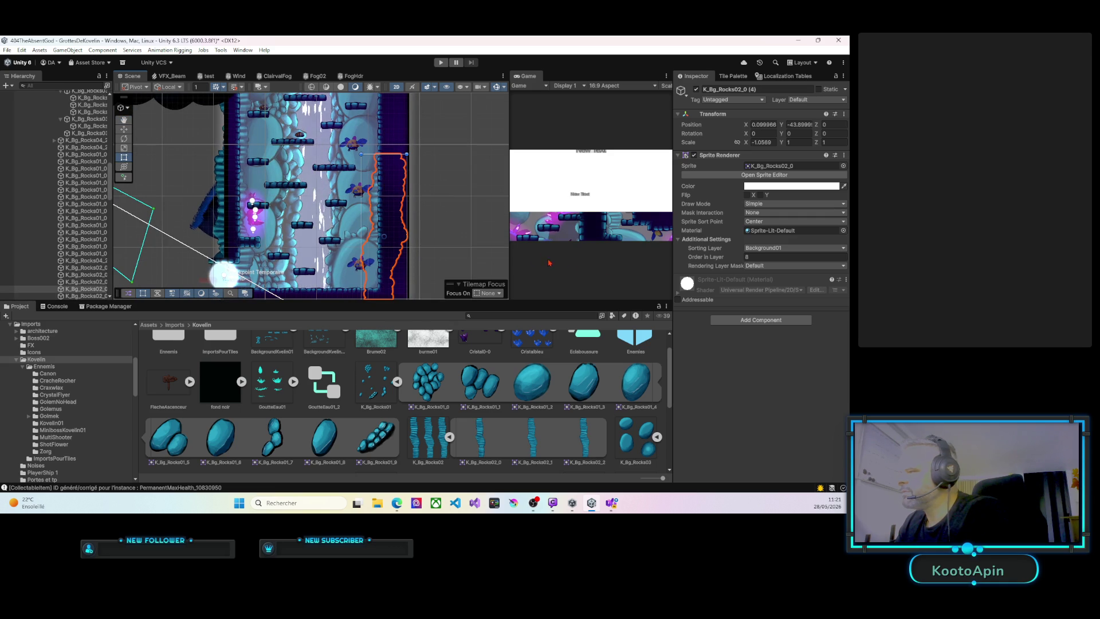
pyautogui.click(748, 257)
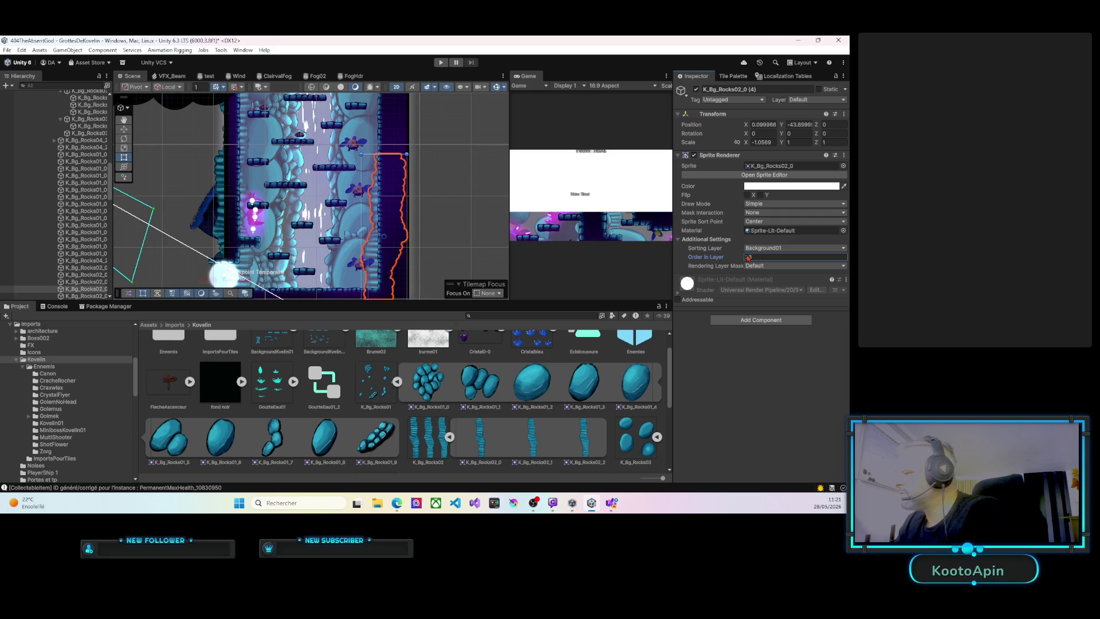
pyautogui.write('24')
pyautogui.moveTo(375, 217); pyautogui.dragTo(372, 258)
# Set rock K_Bg_Rocks02_0 (5)'s Order in Layer to 24.
pyautogui.click(380, 177)
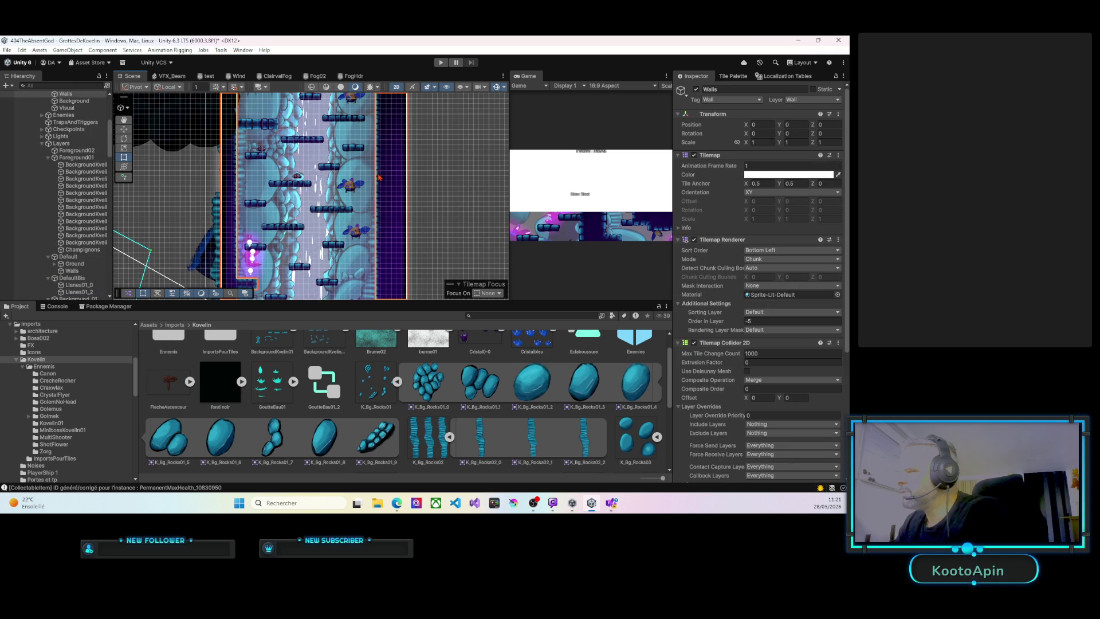
pyautogui.click(372, 181)
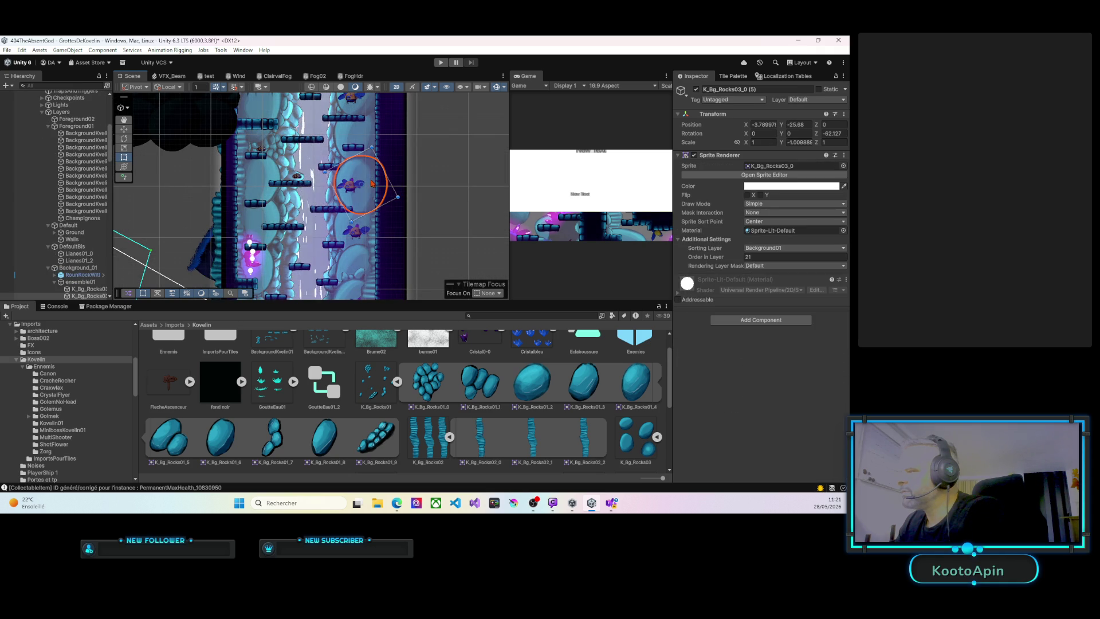
pyautogui.click(373, 196)
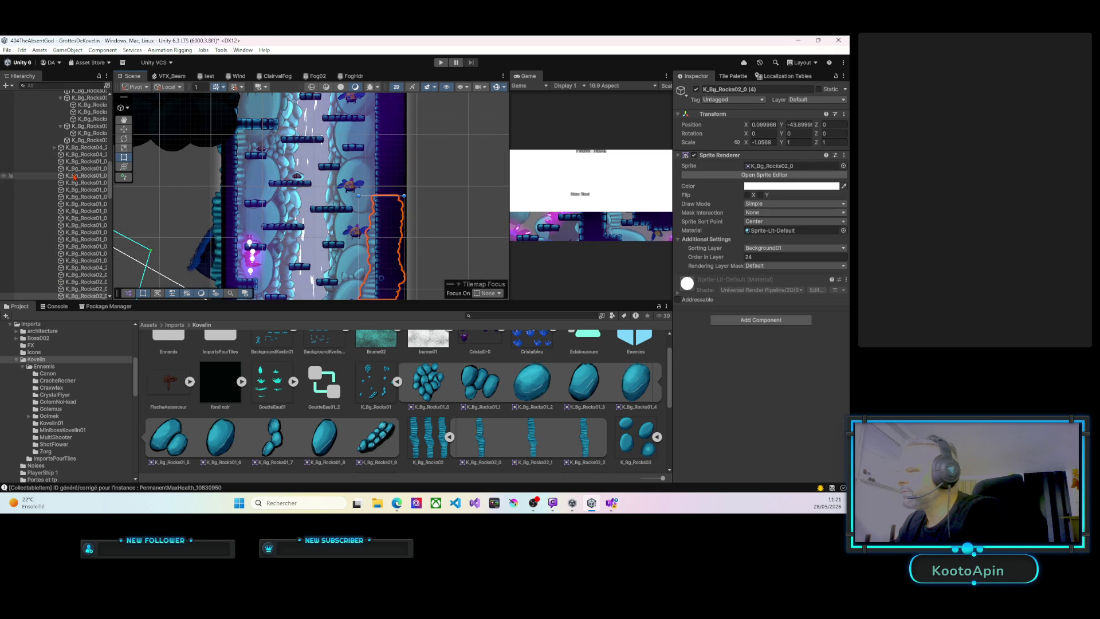
pyautogui.scroll(-2, 80, 246)
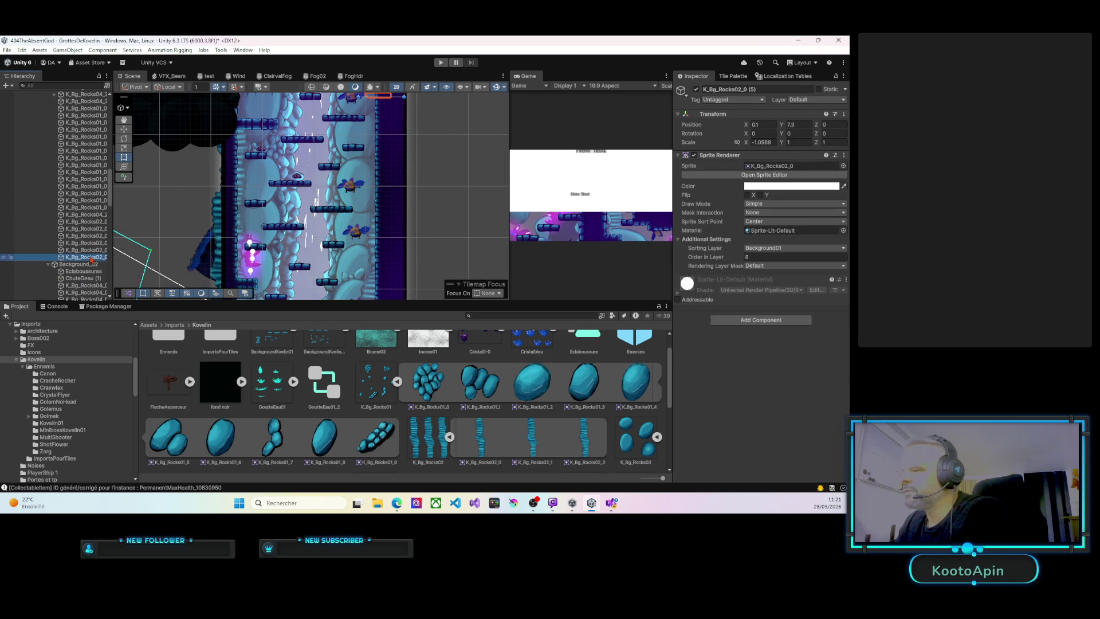
pyautogui.doubleClick(91, 256)
pyautogui.moveTo(297, 233); pyautogui.dragTo(280, 282)
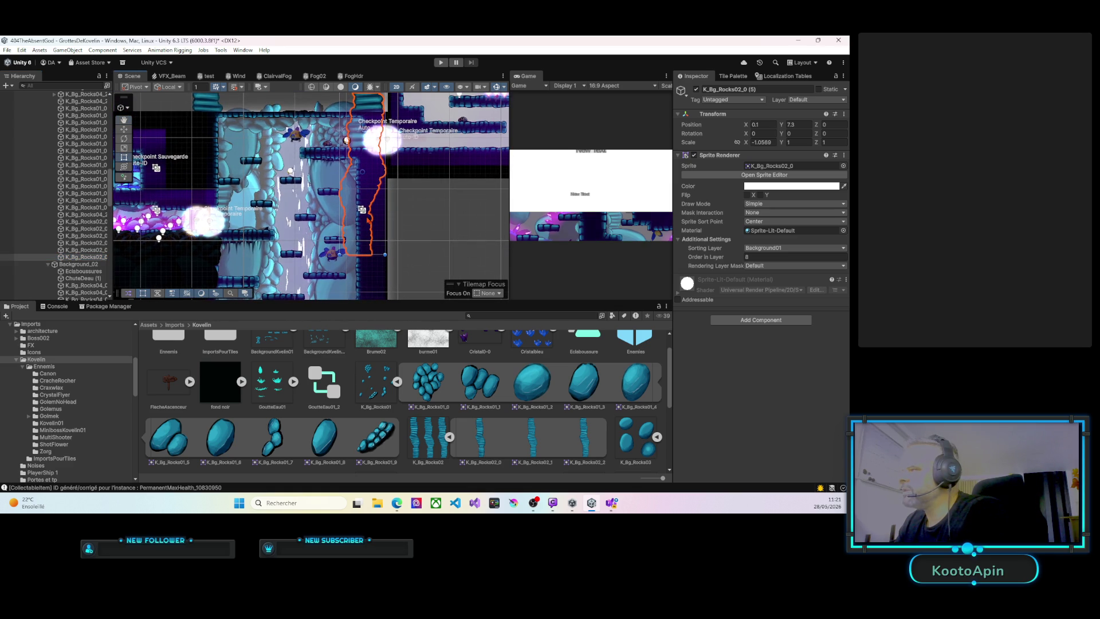
pyautogui.click(743, 257)
pyautogui.write('-1')
pyautogui.press('BackSpace')
pyautogui.write('24')
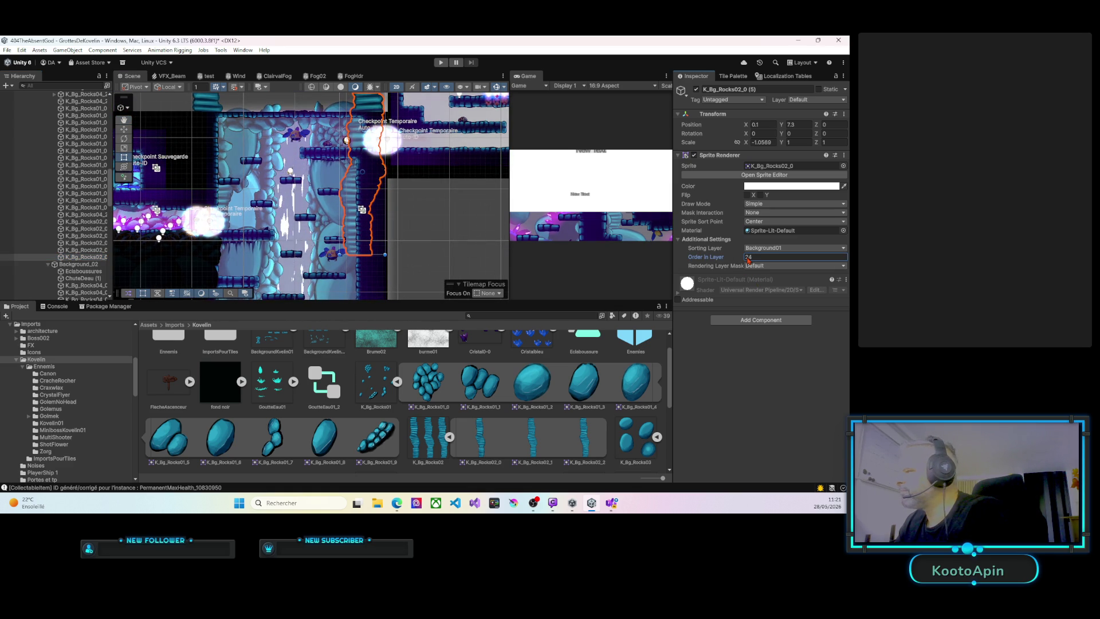
# Check the other K_Bg_Rocks02_0 copies and give K_Bg_Rocks02_0 (3) Order in Layer 20.
pyautogui.click(92, 250)
pyautogui.click(92, 243)
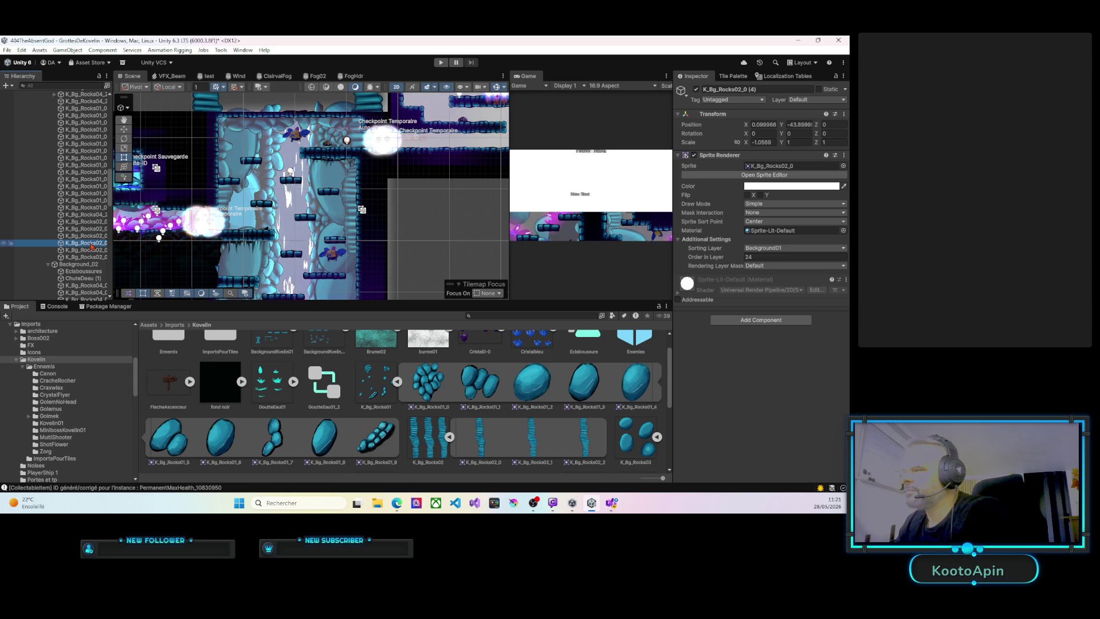
pyautogui.click(91, 250)
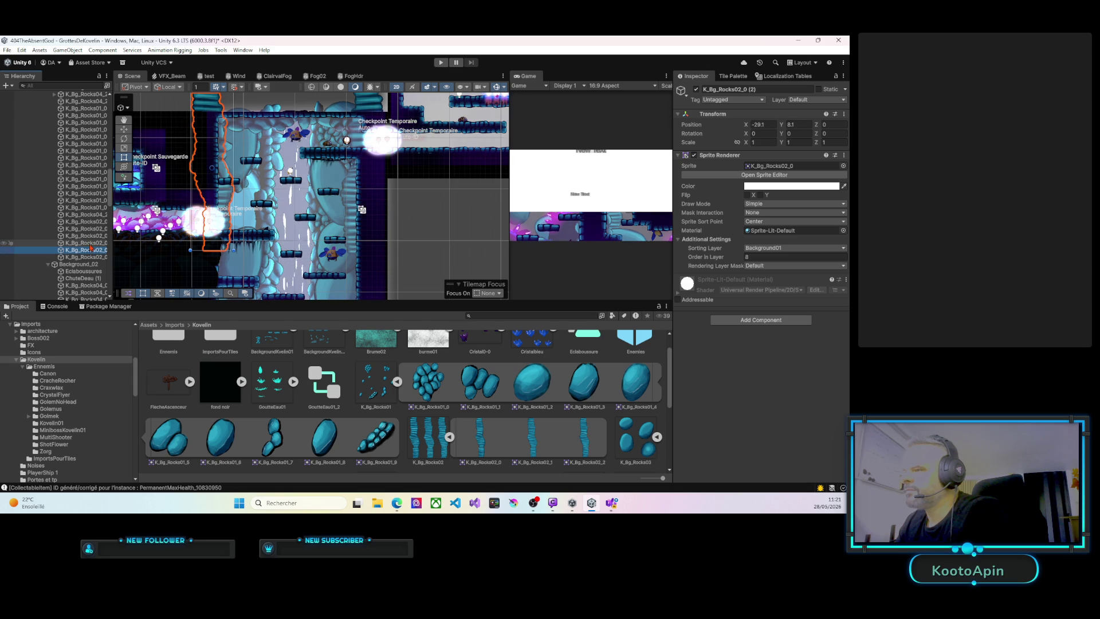
pyautogui.click(90, 243)
pyautogui.click(89, 238)
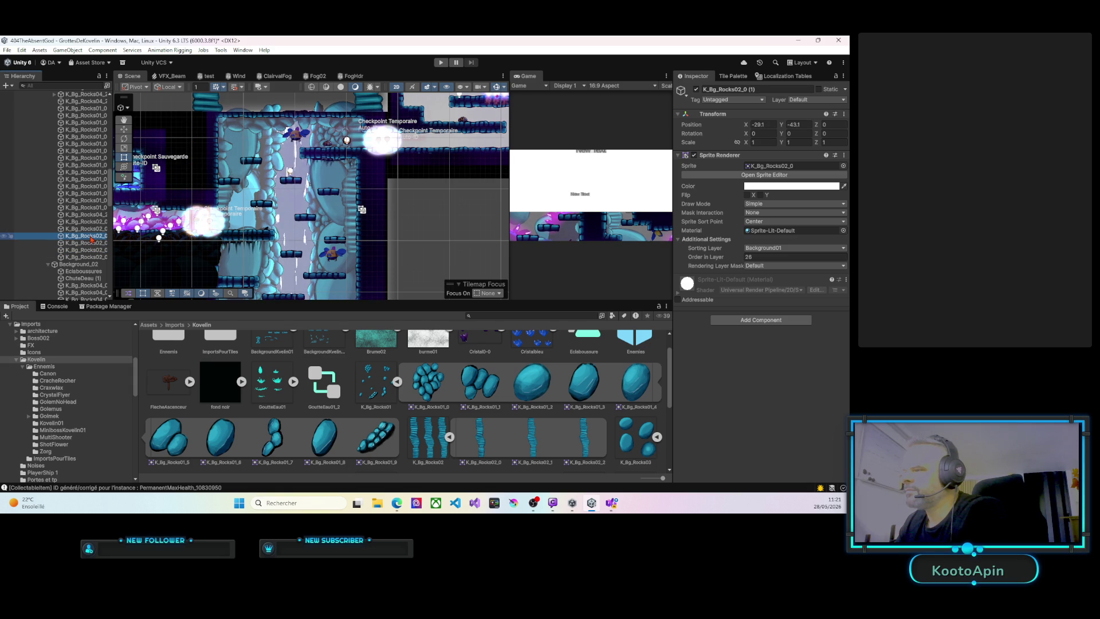
pyautogui.click(89, 232)
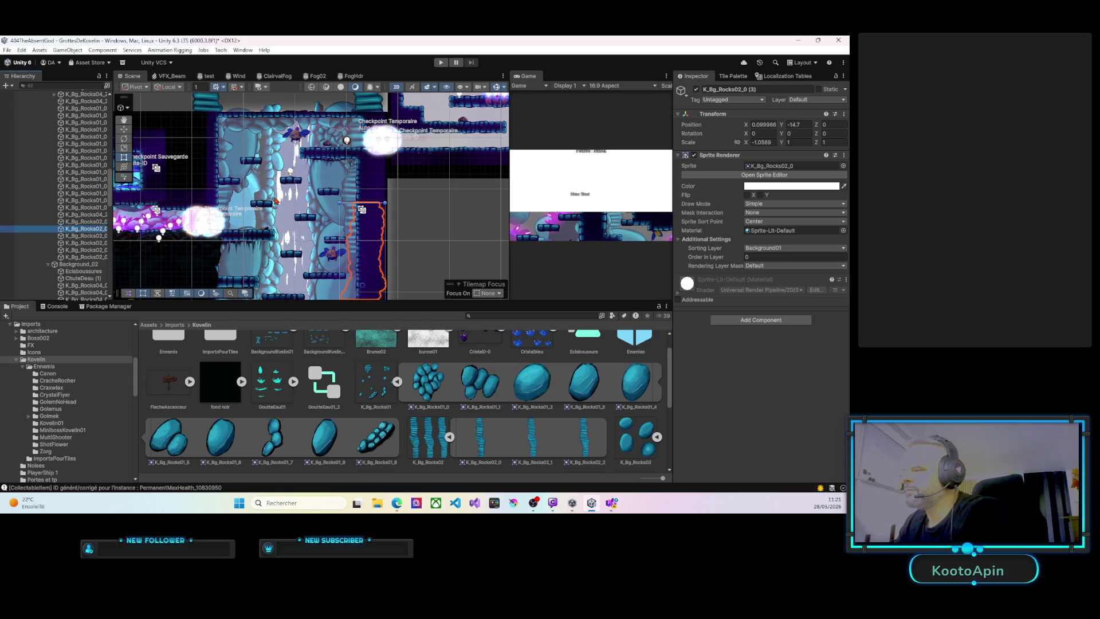
pyautogui.click(745, 257)
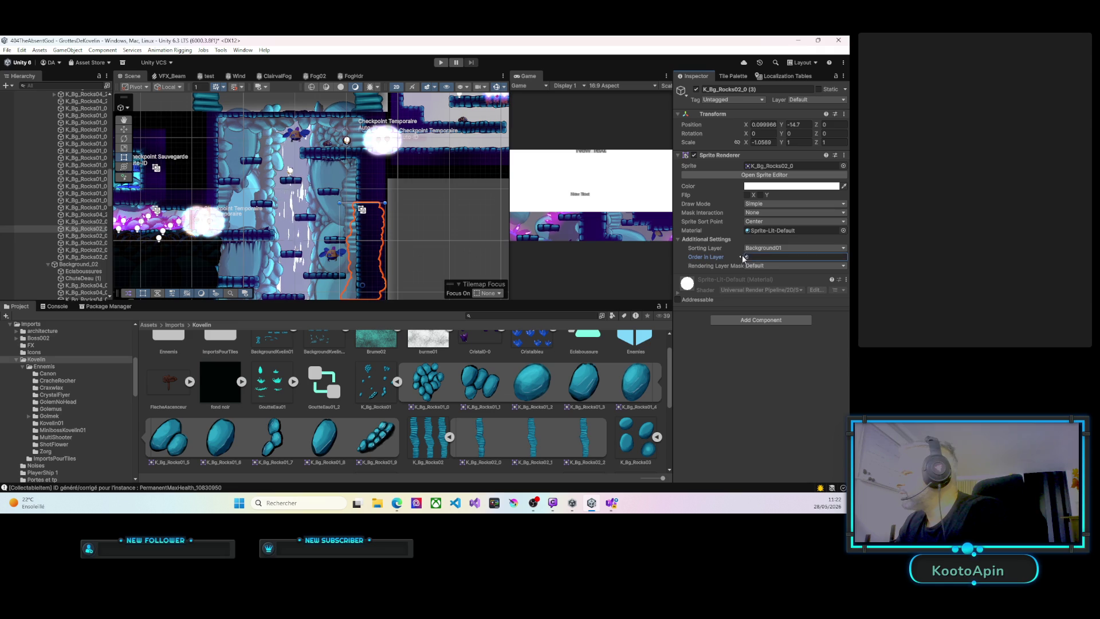
pyautogui.write('10')
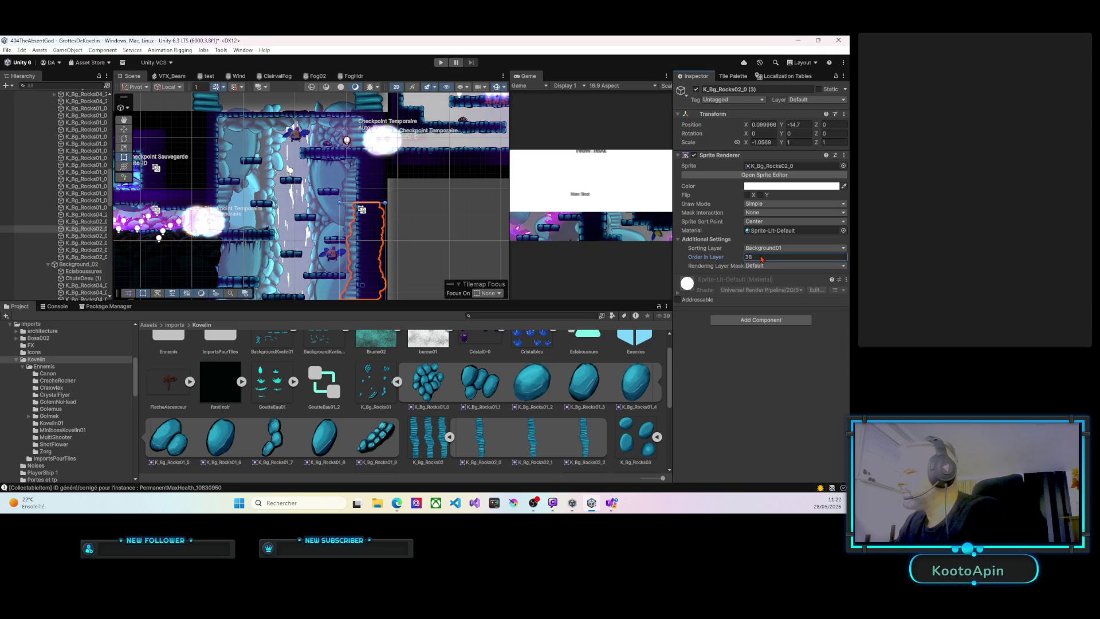
pyautogui.press('BackSpace')
pyautogui.press('BackSpace')
pyautogui.write('29')
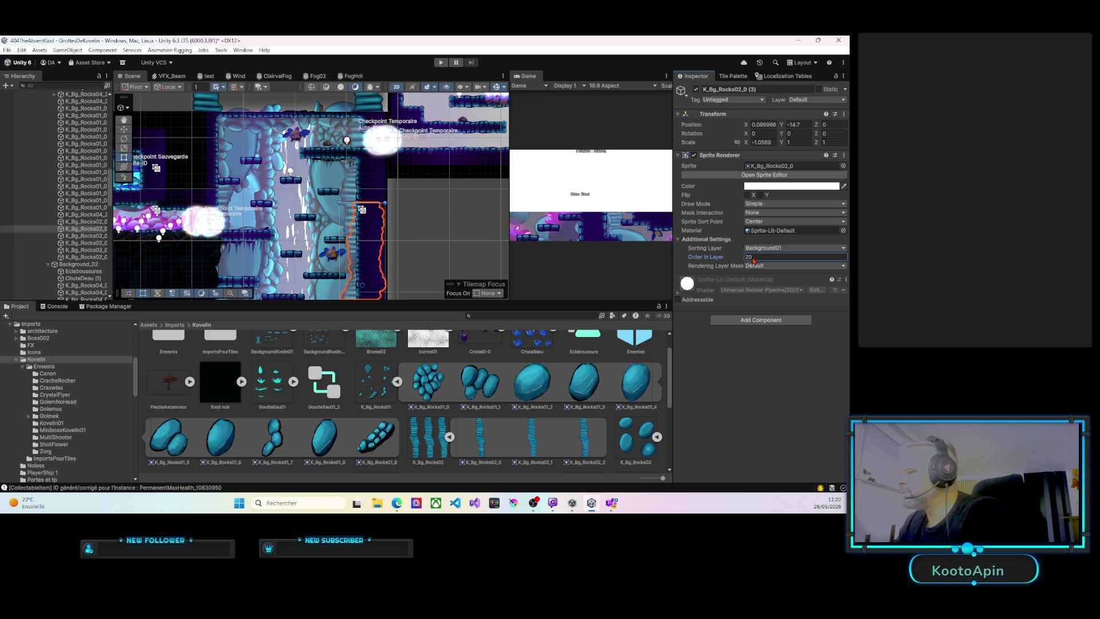
# Pan down and select the round rock K_Bg_Rocks03_0 (7).
pyautogui.moveTo(359, 250); pyautogui.dragTo(364, 194)
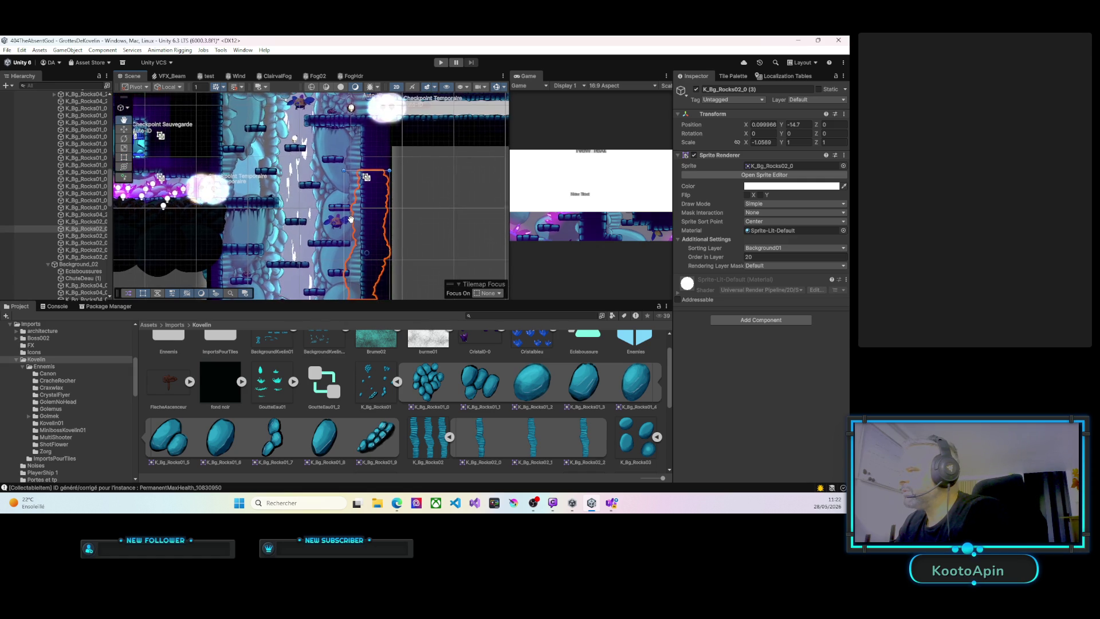
pyautogui.moveTo(351, 190); pyautogui.dragTo(359, 186)
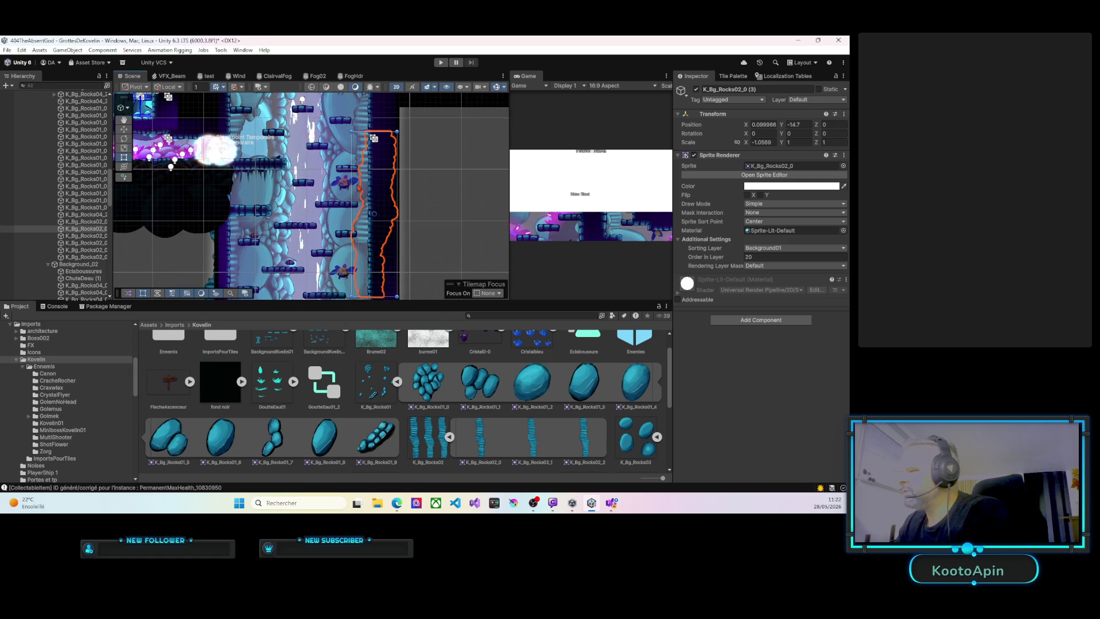
pyautogui.click(342, 228)
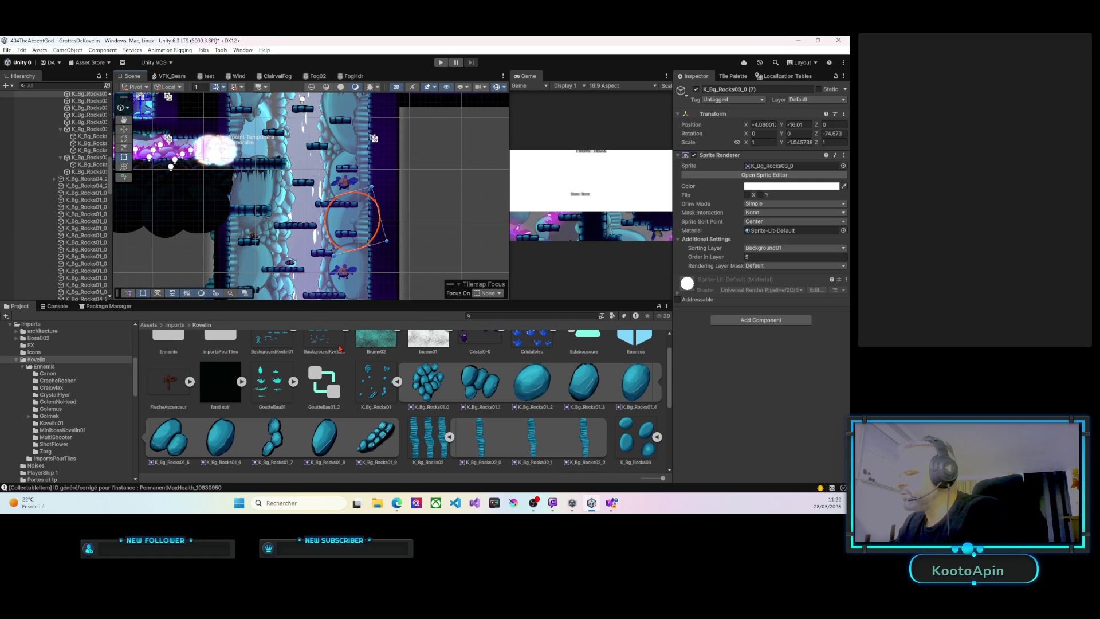
# Drag the K_Bg_Rocks04_2 sprite into the scene under the K_Bg_Rocks03 group.
pyautogui.scroll(-2, 405, 408)
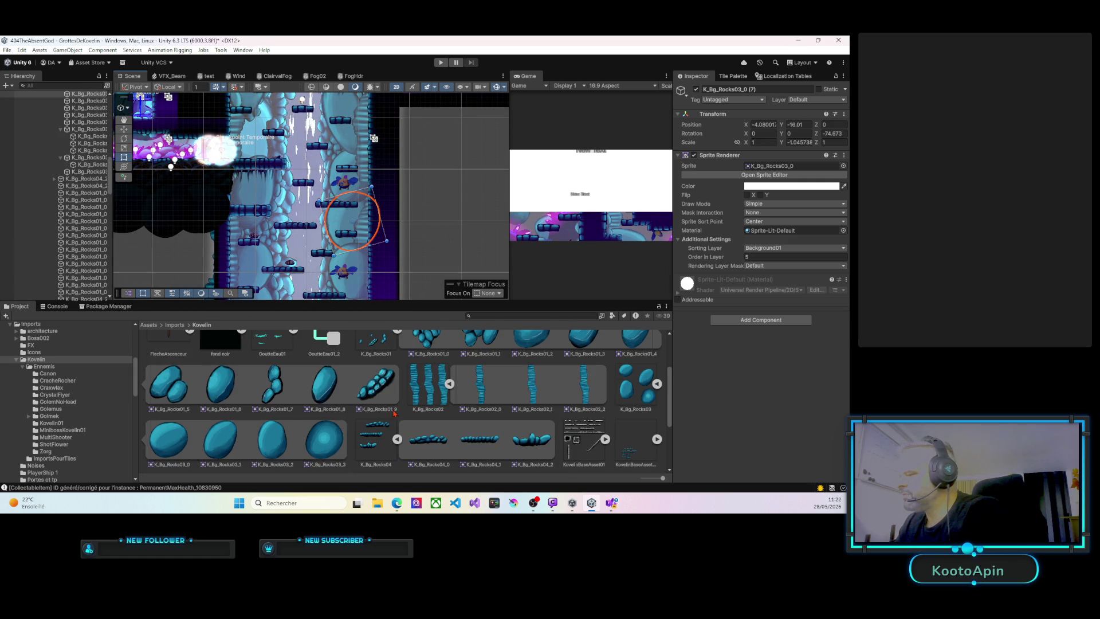
pyautogui.moveTo(523, 442)
pyautogui.mouseDown()
pyautogui.moveTo(218, 241)
pyautogui.moveTo(189, 237)
pyautogui.moveTo(156, 186)
pyautogui.moveTo(67, 169)
pyautogui.mouseUp()
pyautogui.moveTo(75, 216); pyautogui.dragTo(80, 222)
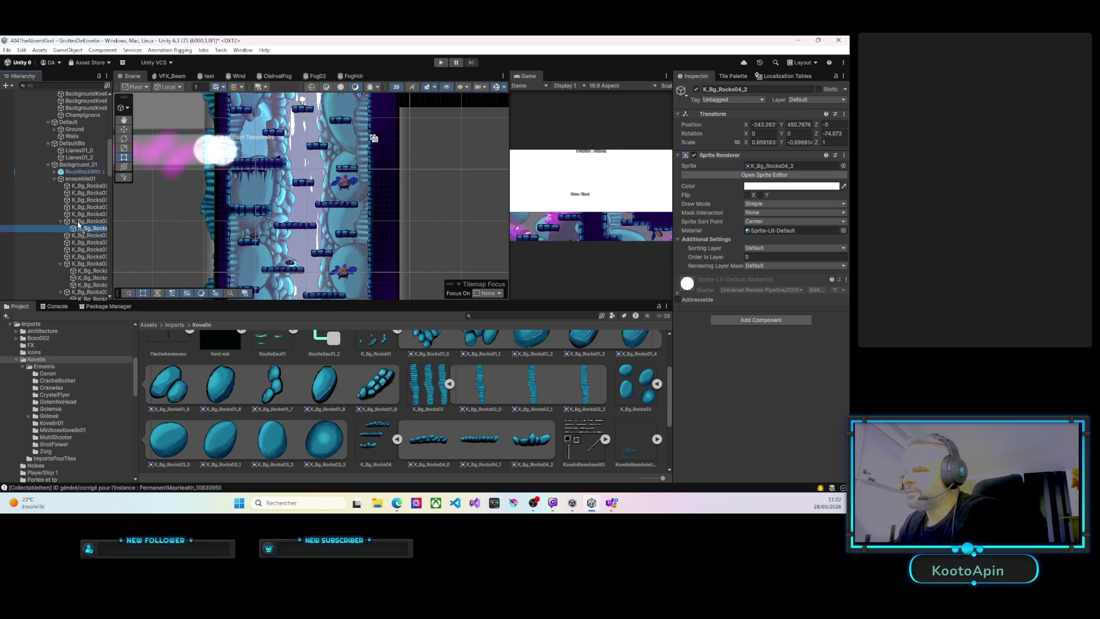
# Set the new rock's position to 0, 0, 0 and its sorting layer to Background01.
pyautogui.click(765, 124)
pyautogui.write('0')
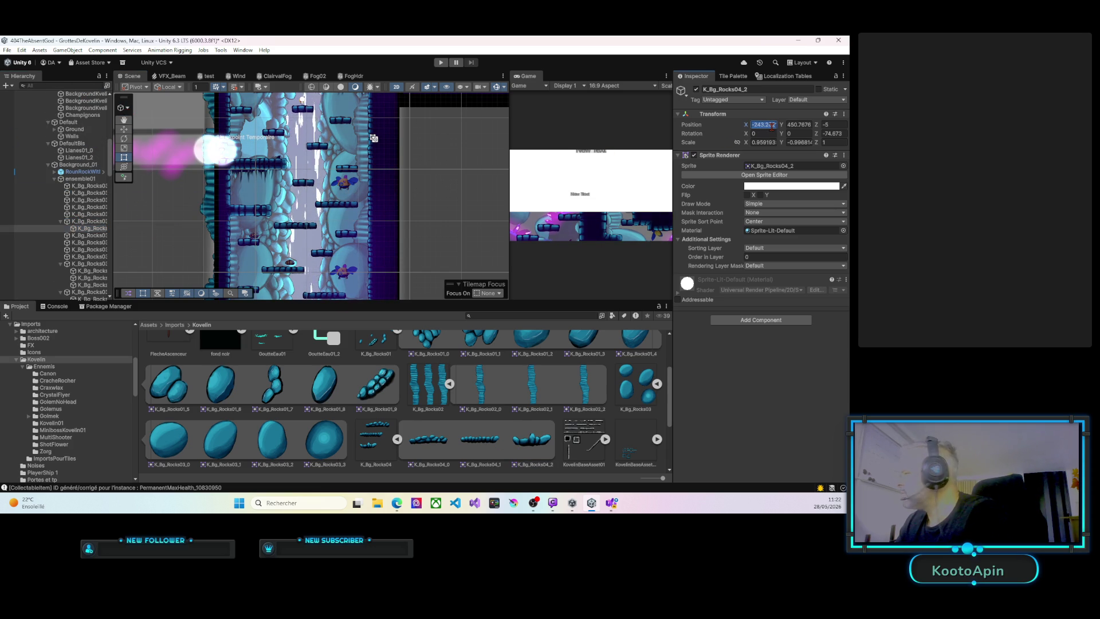
pyautogui.press('Tab')
pyautogui.write('0')
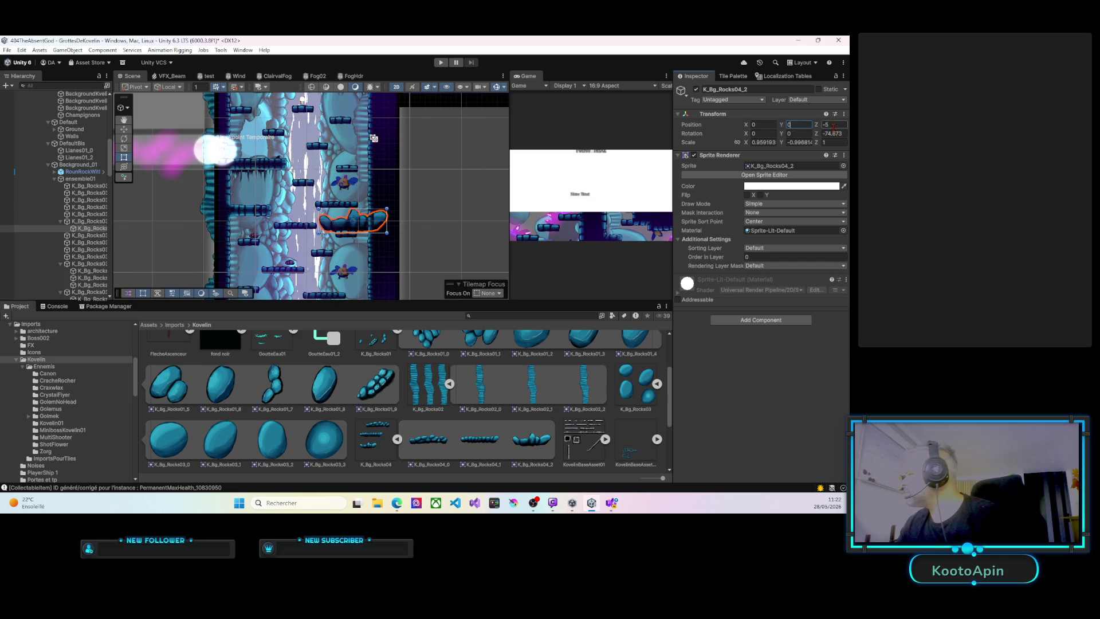
pyautogui.press('Tab')
pyautogui.write('0')
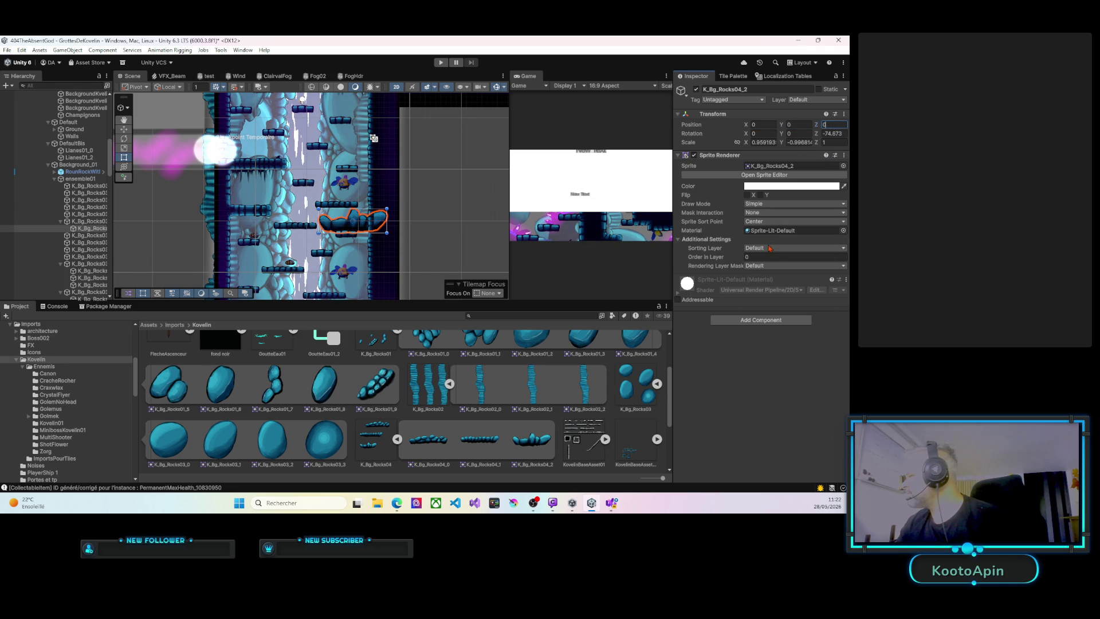
pyautogui.click(770, 248)
pyautogui.click(774, 297)
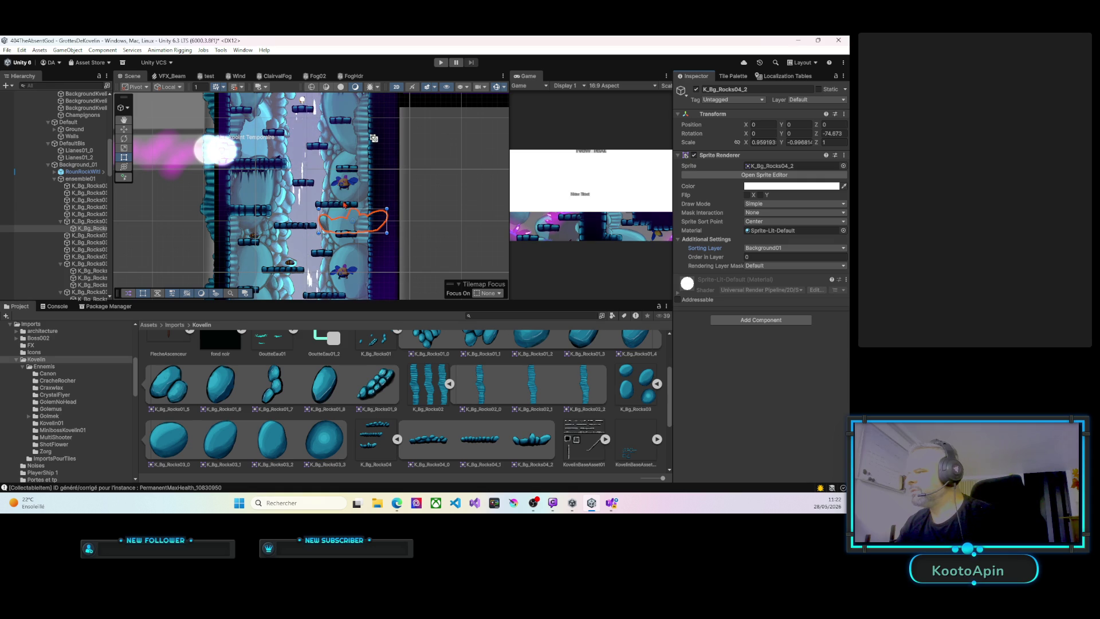
# Rotate the new K_Bg_Rocks04_2 rock to about -150 degrees and shift it slightly left and up.
pyautogui.moveTo(316, 209); pyautogui.dragTo(333, 252)
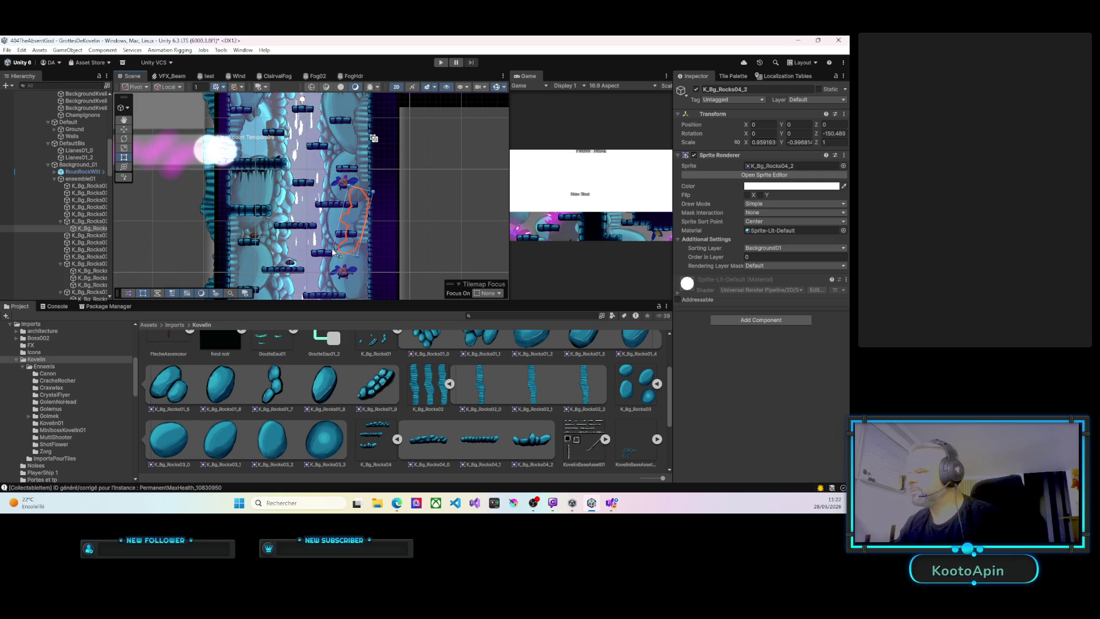
pyautogui.click(91, 221)
pyautogui.click(97, 229)
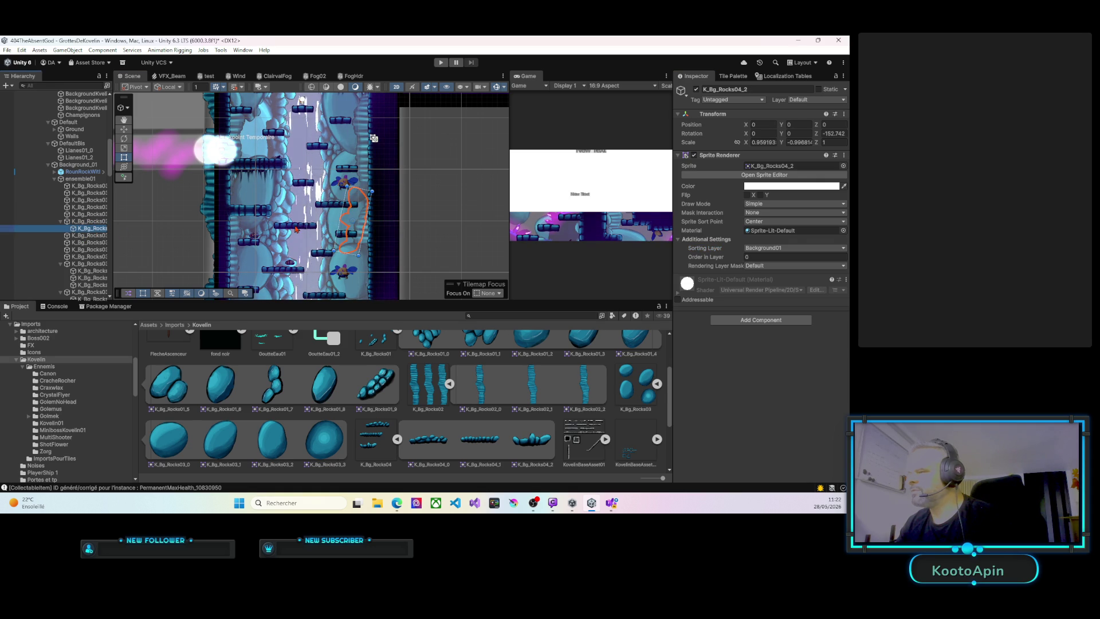
pyautogui.moveTo(352, 216); pyautogui.dragTo(339, 216)
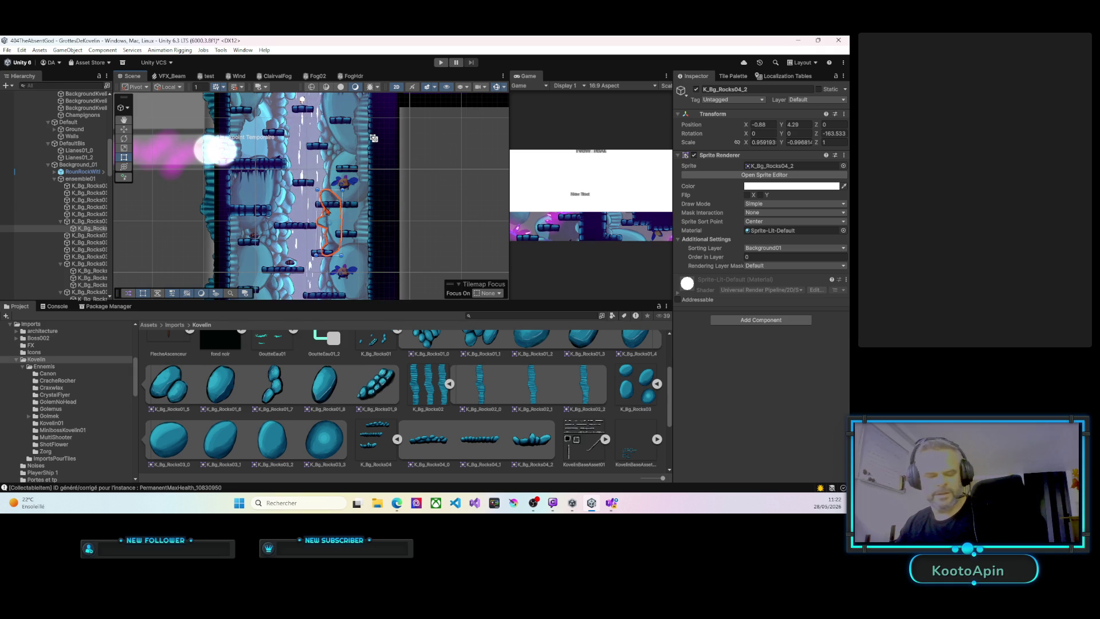
# Duplicate the rock, move the copy along the wall and raise its Order in Layer to 22.
pyautogui.hotkey('ctrl', 'd')
pyautogui.moveTo(345, 210); pyautogui.dragTo(356, 210)
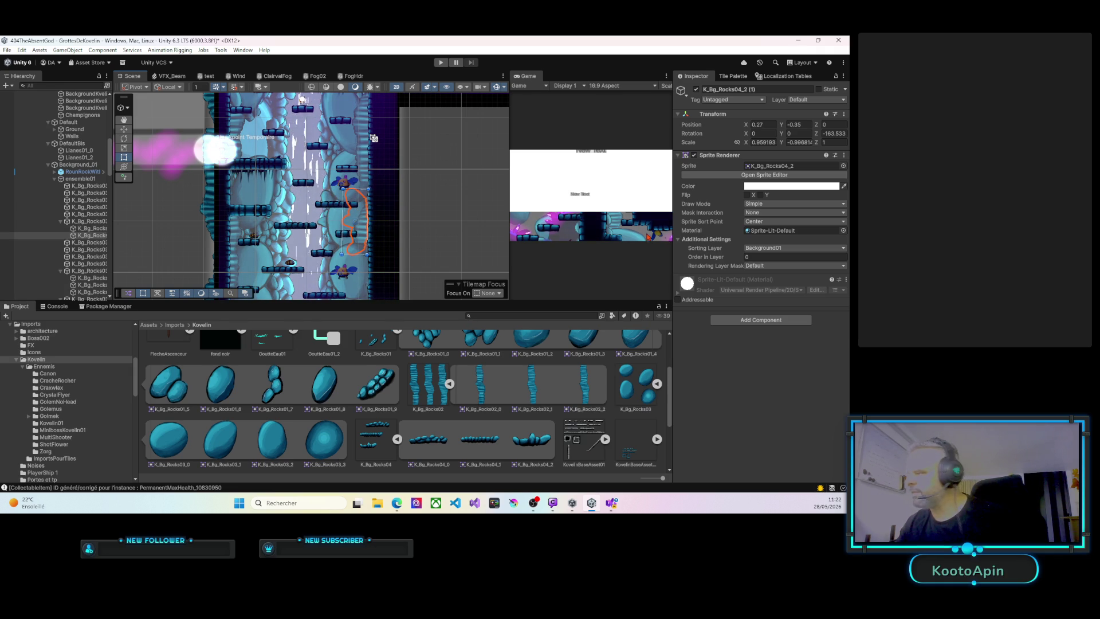
pyautogui.click(743, 257)
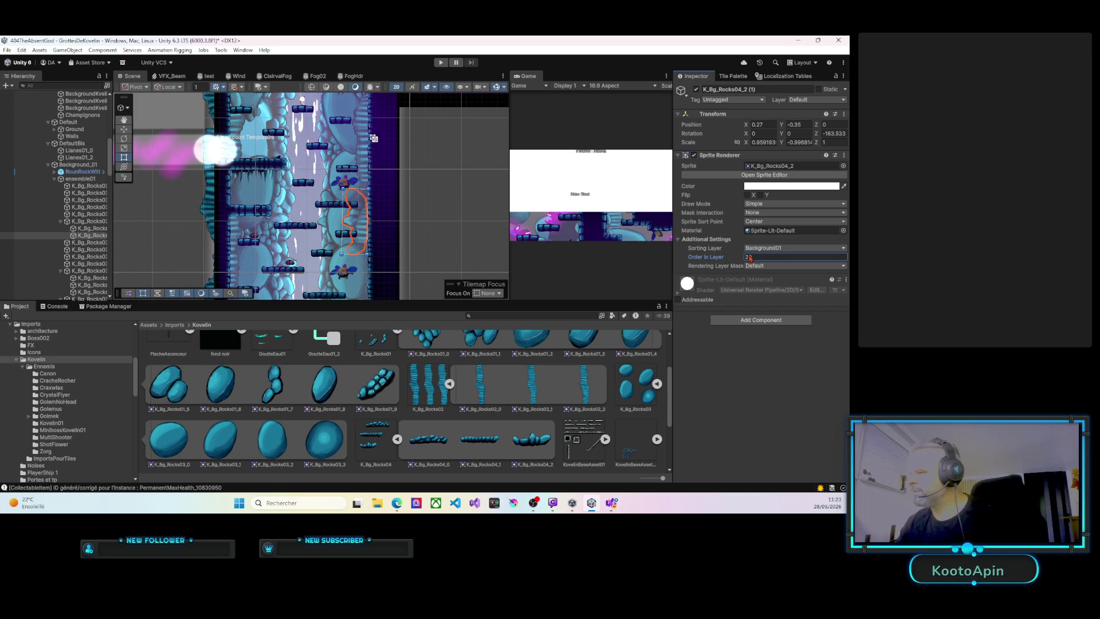
pyautogui.write('20')
pyautogui.scroll(4, 370, 220)
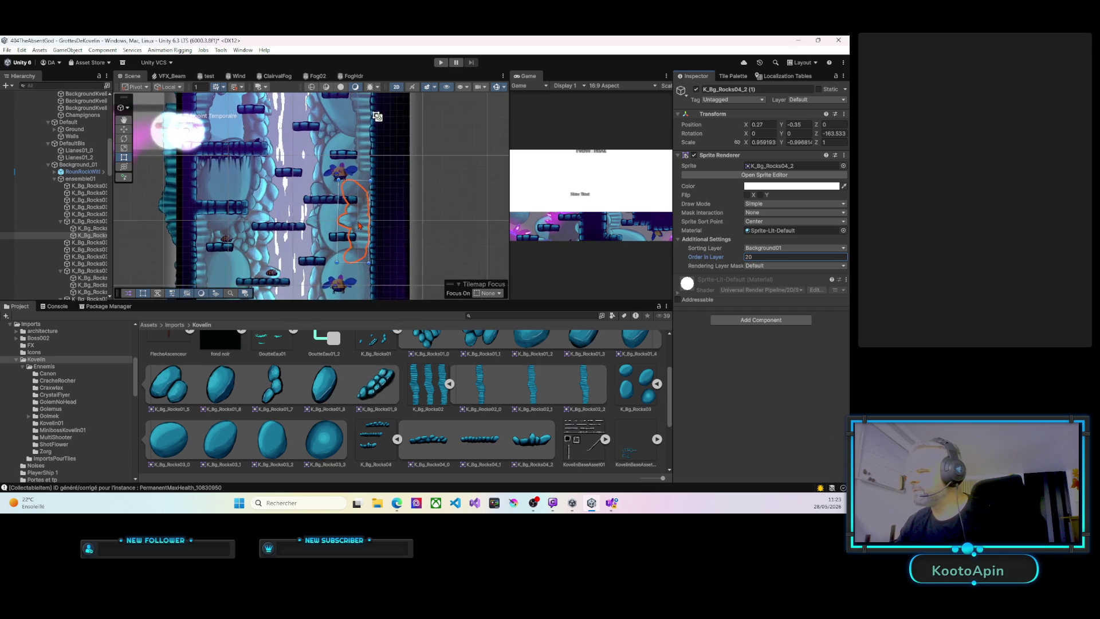
pyautogui.moveTo(362, 216); pyautogui.dragTo(366, 250)
pyautogui.click(367, 212)
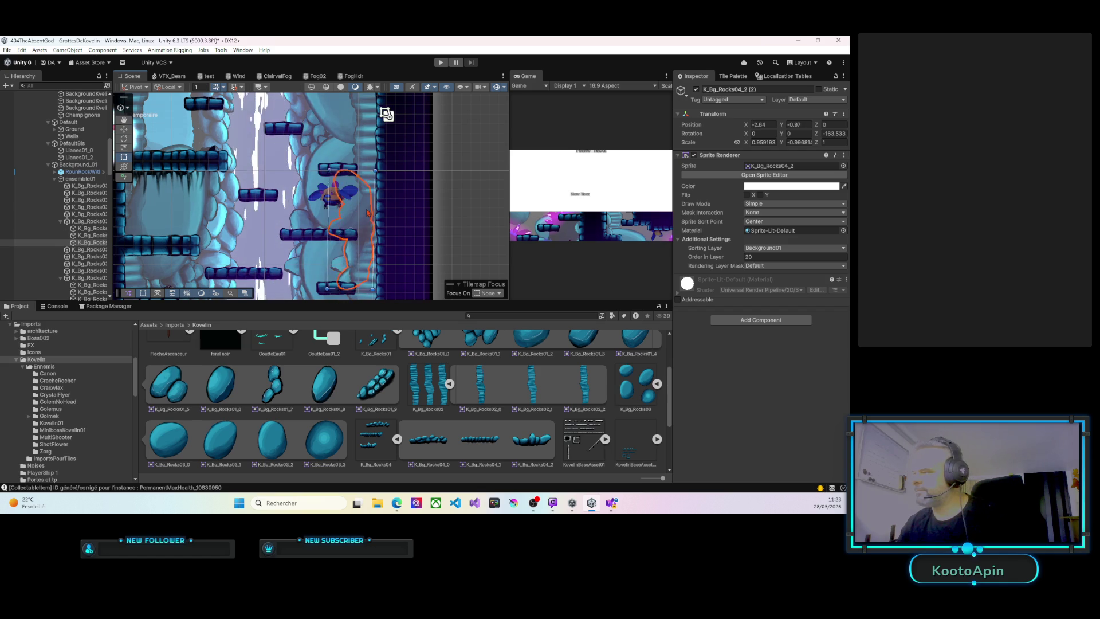
pyautogui.moveTo(368, 212); pyautogui.dragTo(369, 170)
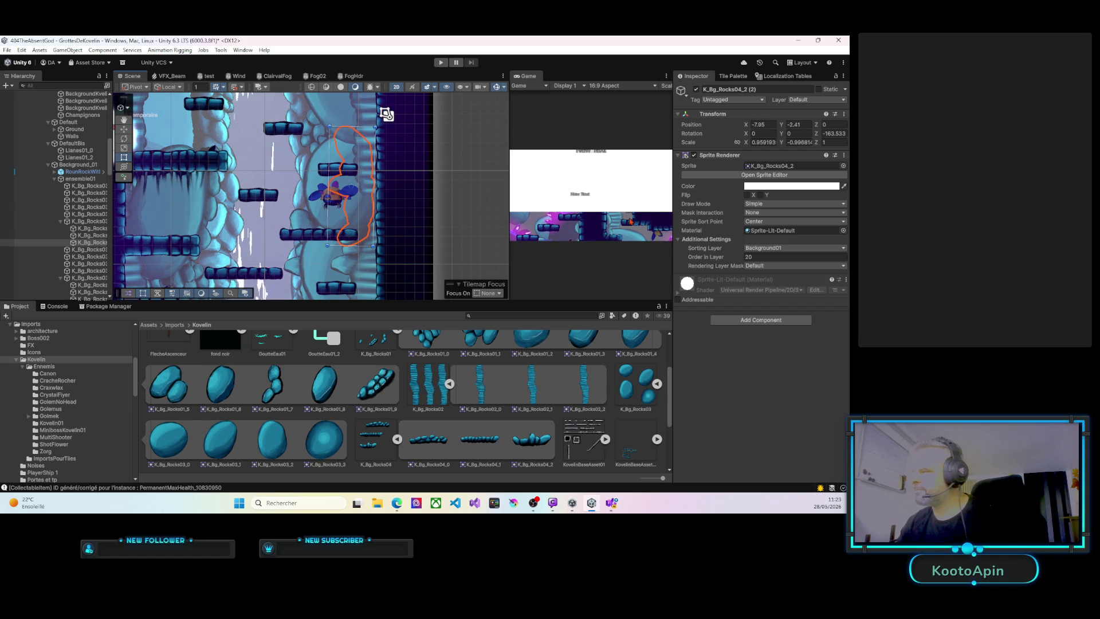
pyautogui.moveTo(736, 258); pyautogui.dragTo(741, 259)
# Duplicate again as K_Bg_Rocks04_2 (3), move it up the wall to X -19.23, Y -5.6, Order in Layer 23.
pyautogui.moveTo(392, 197); pyautogui.dragTo(365, 280)
pyautogui.hotkey('ctrl', 'd')
pyautogui.moveTo(340, 225); pyautogui.dragTo(345, 110)
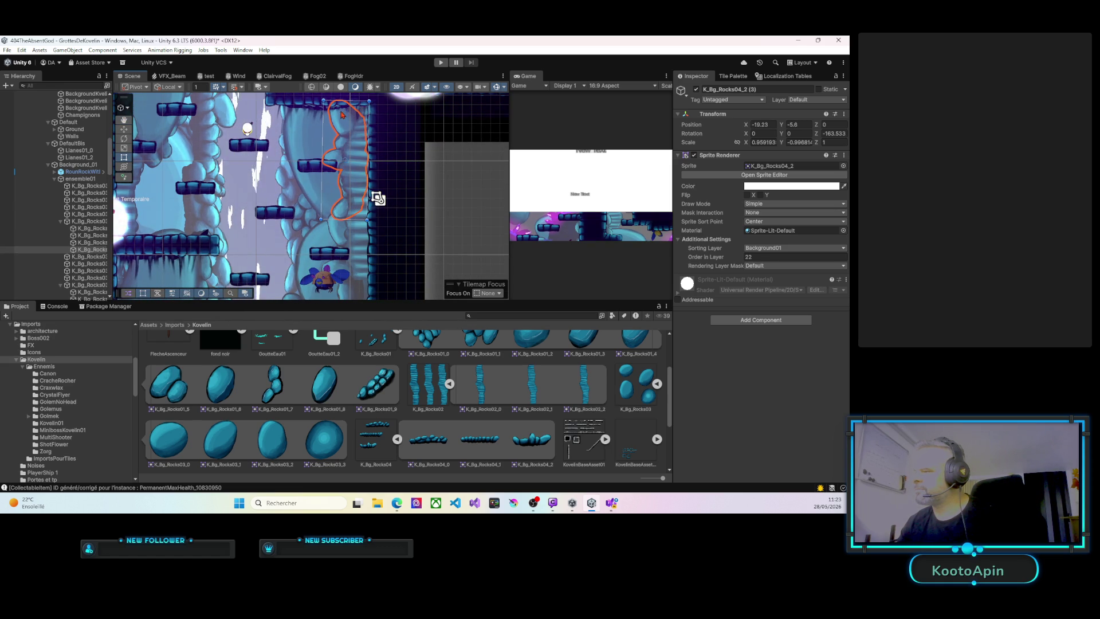
pyautogui.click(741, 257)
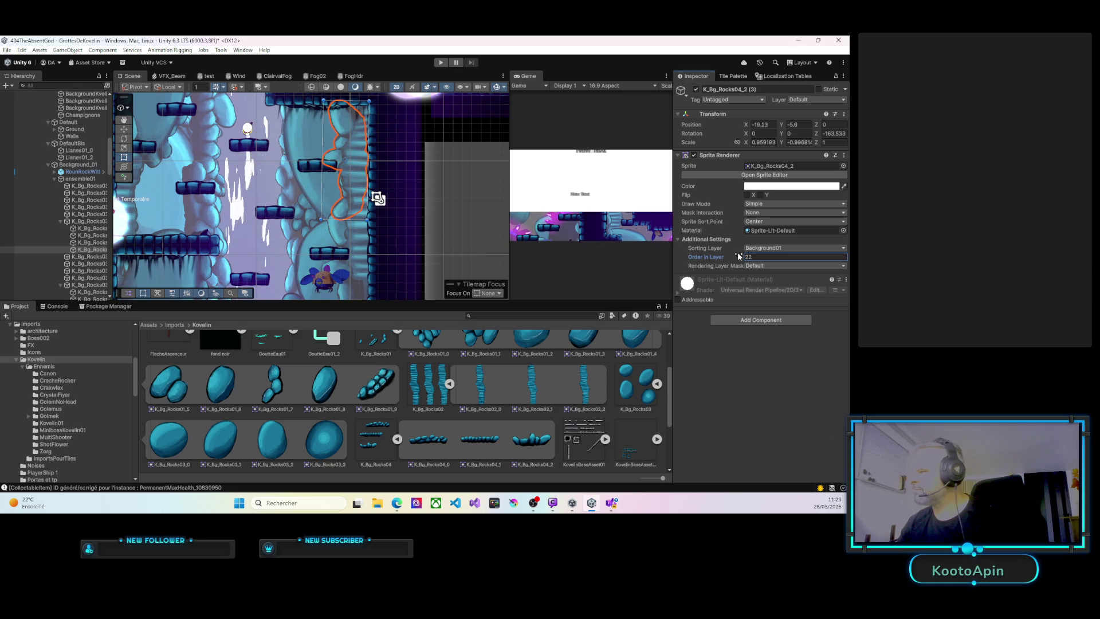
pyautogui.moveTo(739, 256); pyautogui.dragTo(739, 257)
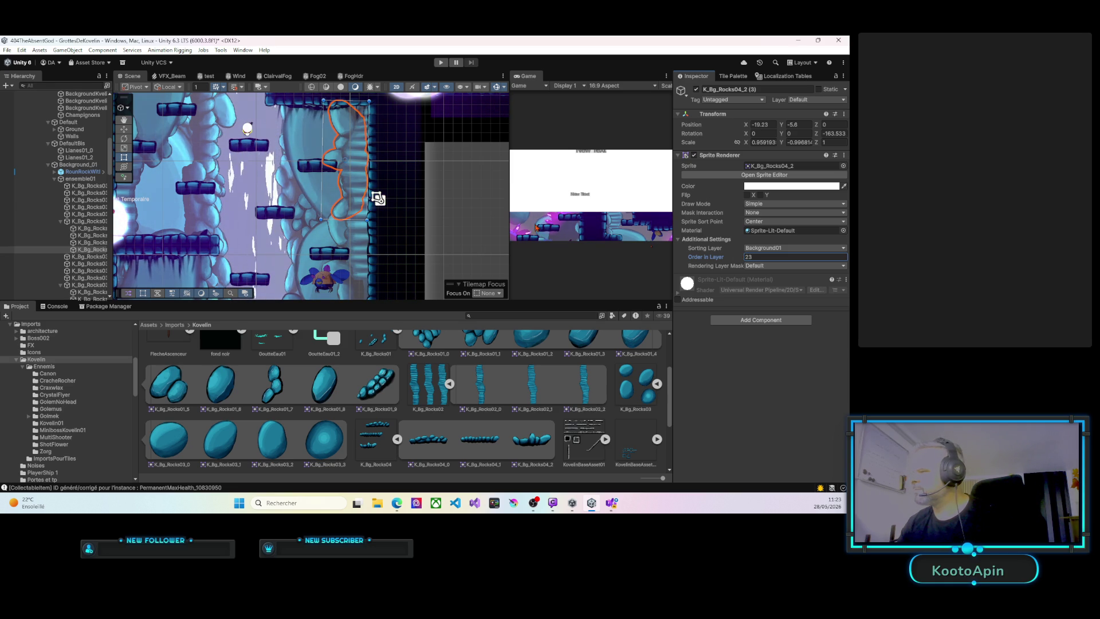
# Pan to the vertical shaft, switch to the Rect tool, and inspect its wall rocks, including K_Bg_Rocks04_0 (5).
pyautogui.click(325, 163)
pyautogui.moveTo(333, 235)
pyautogui.mouseDown()
pyautogui.moveTo(346, 189)
pyautogui.moveTo(325, 119)
pyautogui.moveTo(335, 40)
pyautogui.mouseUp()
pyautogui.press('t')
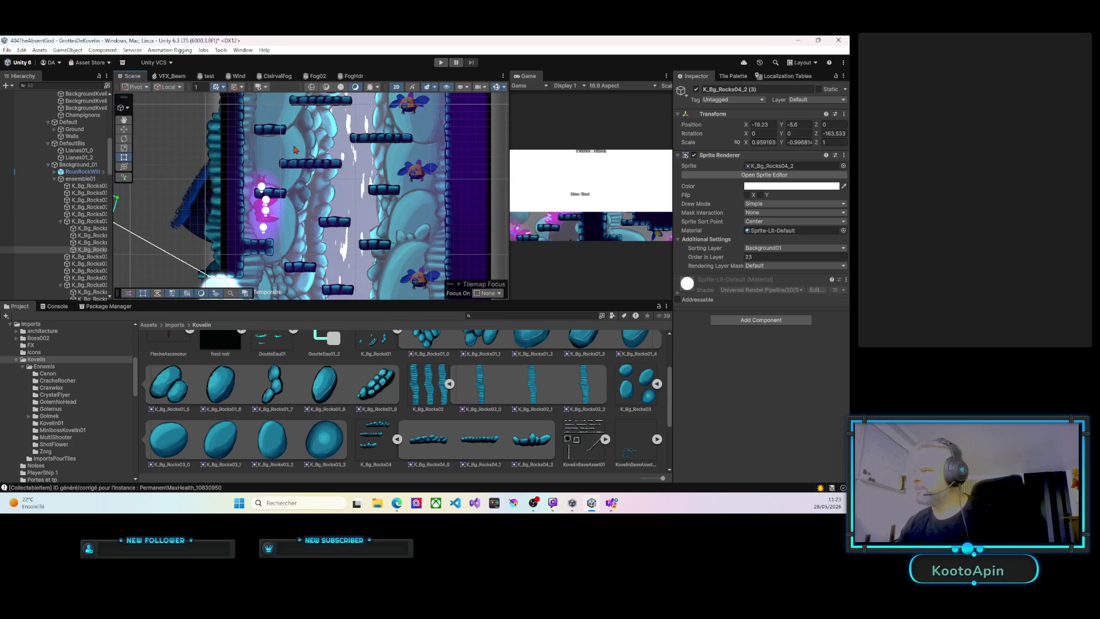
pyautogui.click(310, 140)
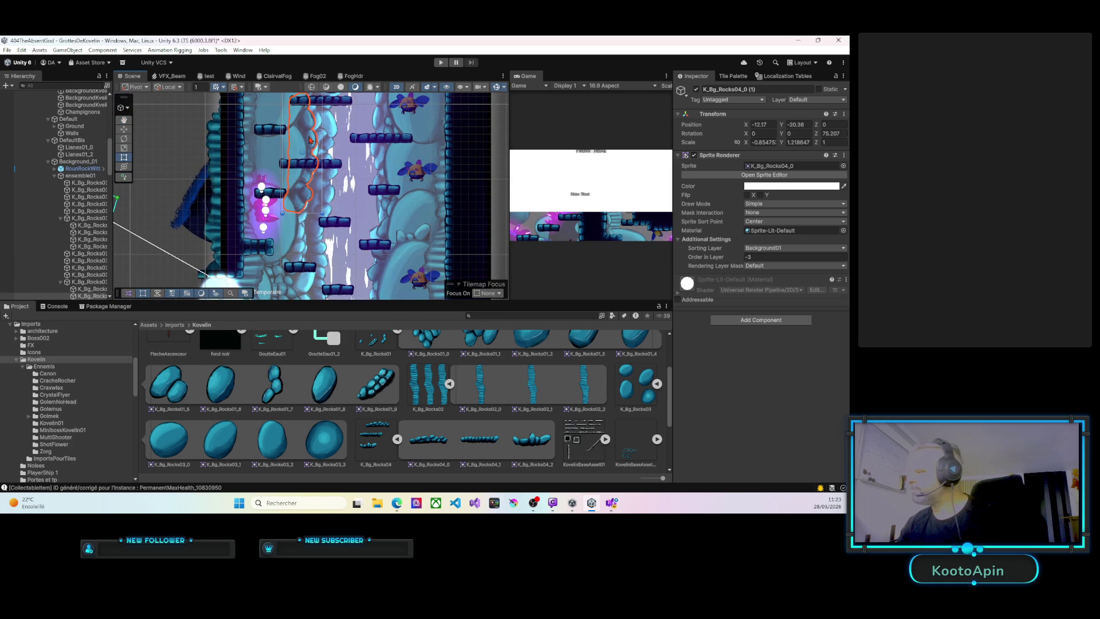
pyautogui.click(295, 154)
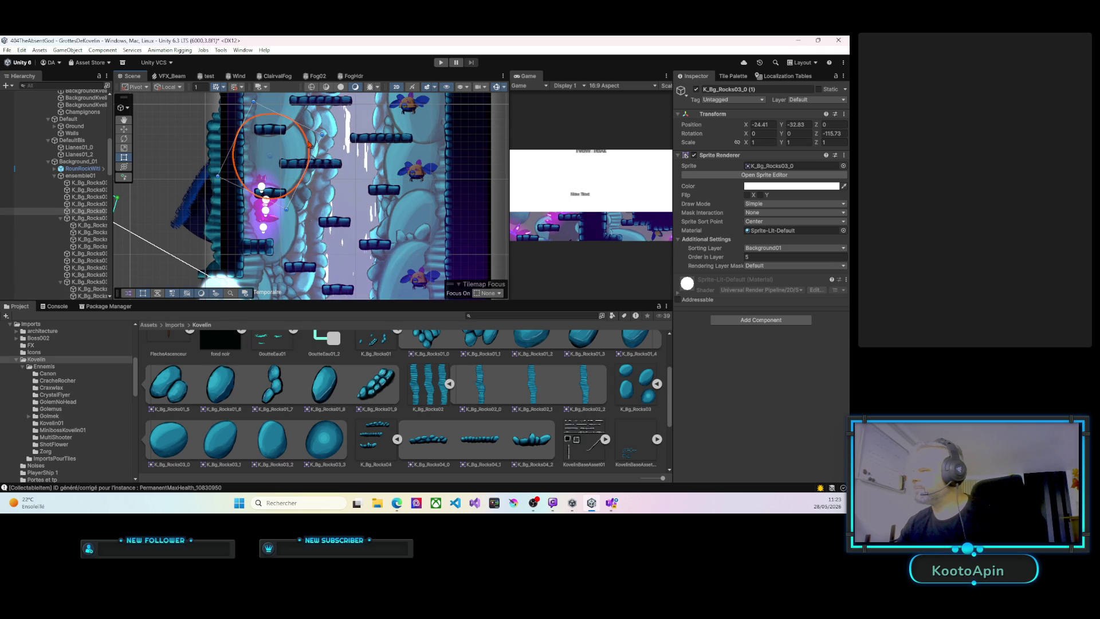
pyautogui.click(311, 144)
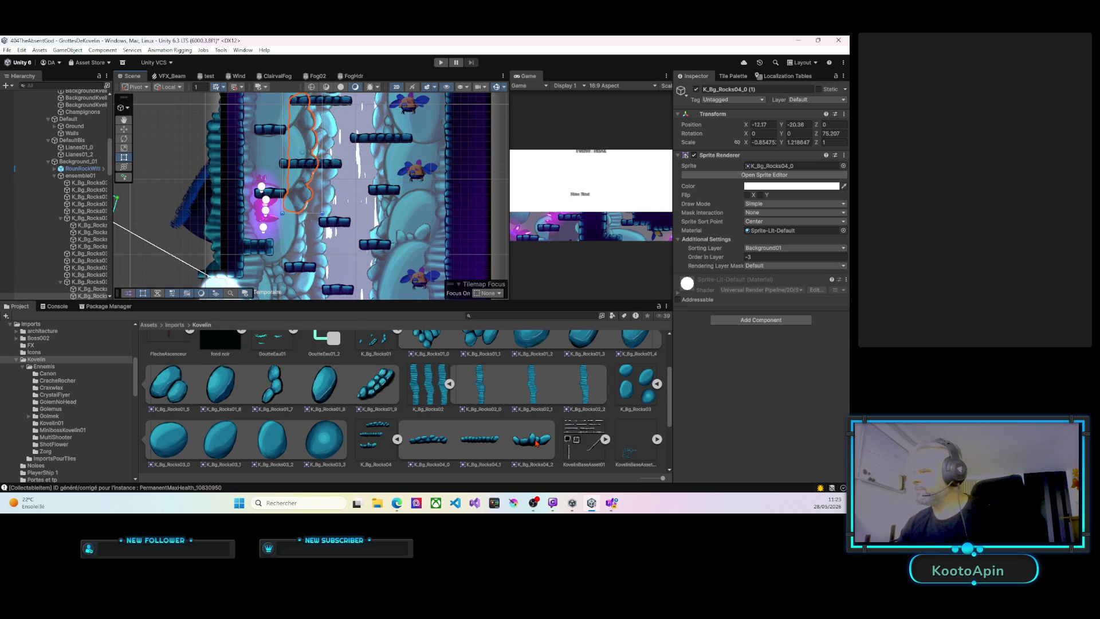
pyautogui.scroll(-3, 362, 171)
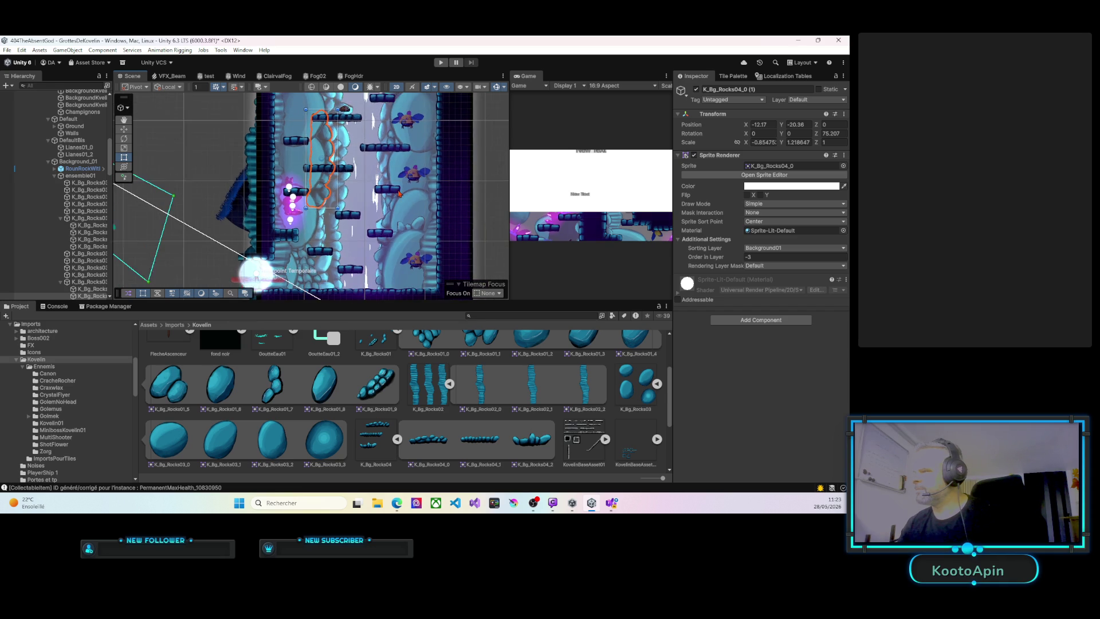
# Shift rock K_Bg_Rocks04_0 (3) left against the shaft wall.
pyautogui.click(332, 155)
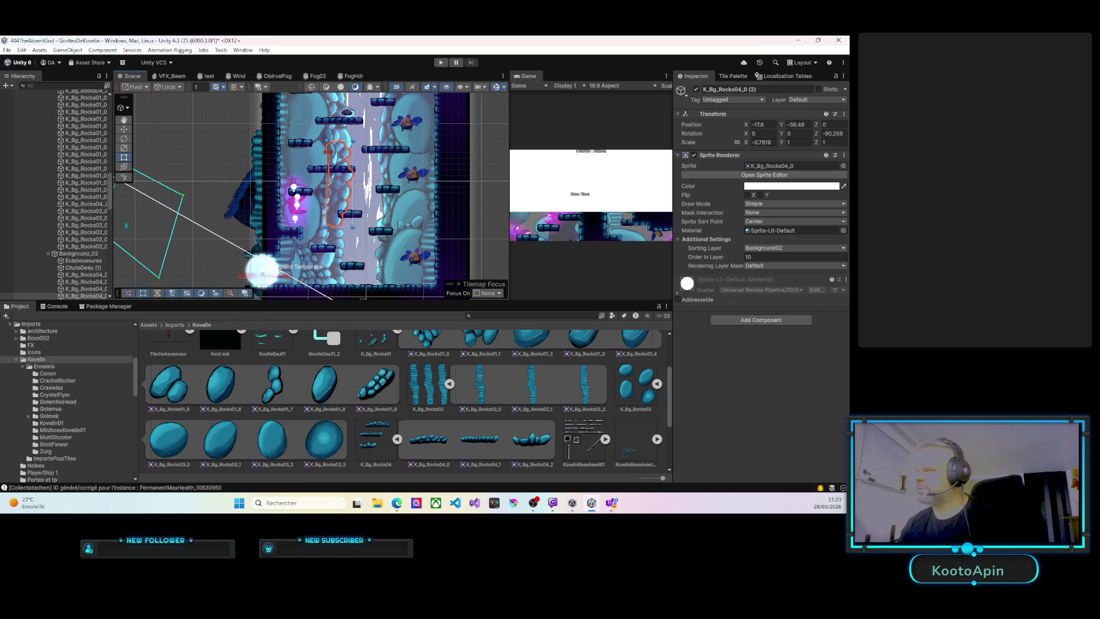
pyautogui.click(333, 154)
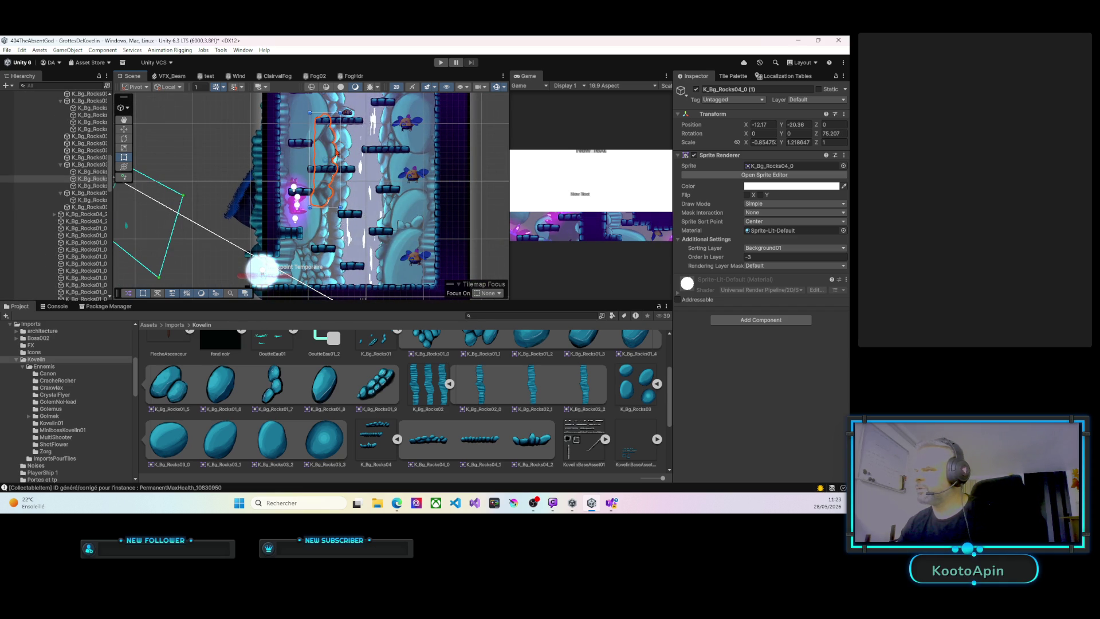
pyautogui.click(299, 156)
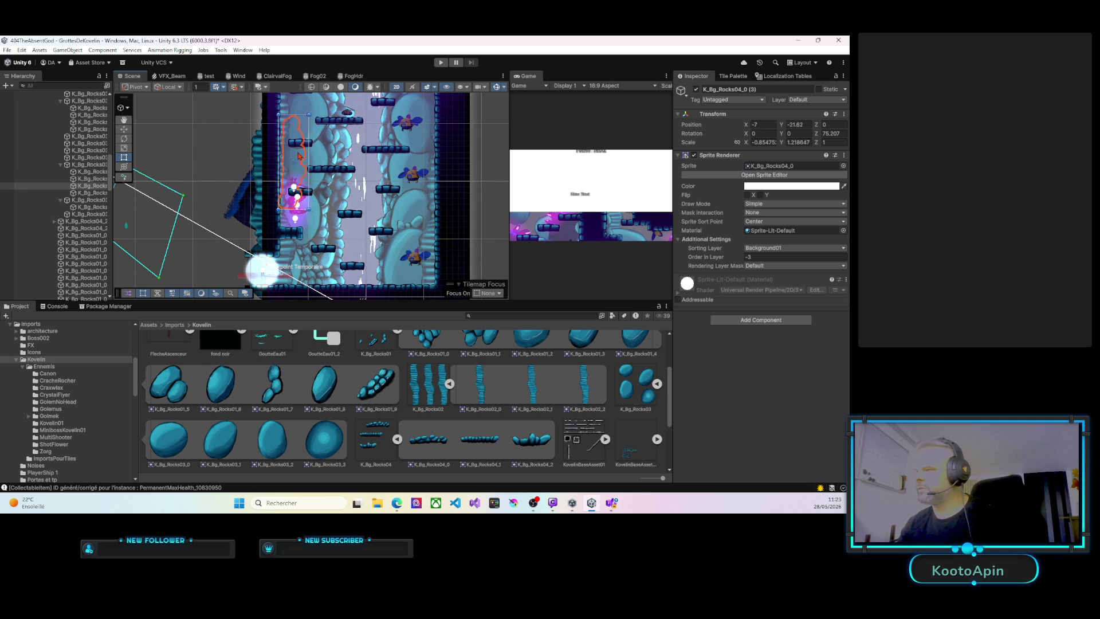
pyautogui.moveTo(299, 156); pyautogui.dragTo(291, 156)
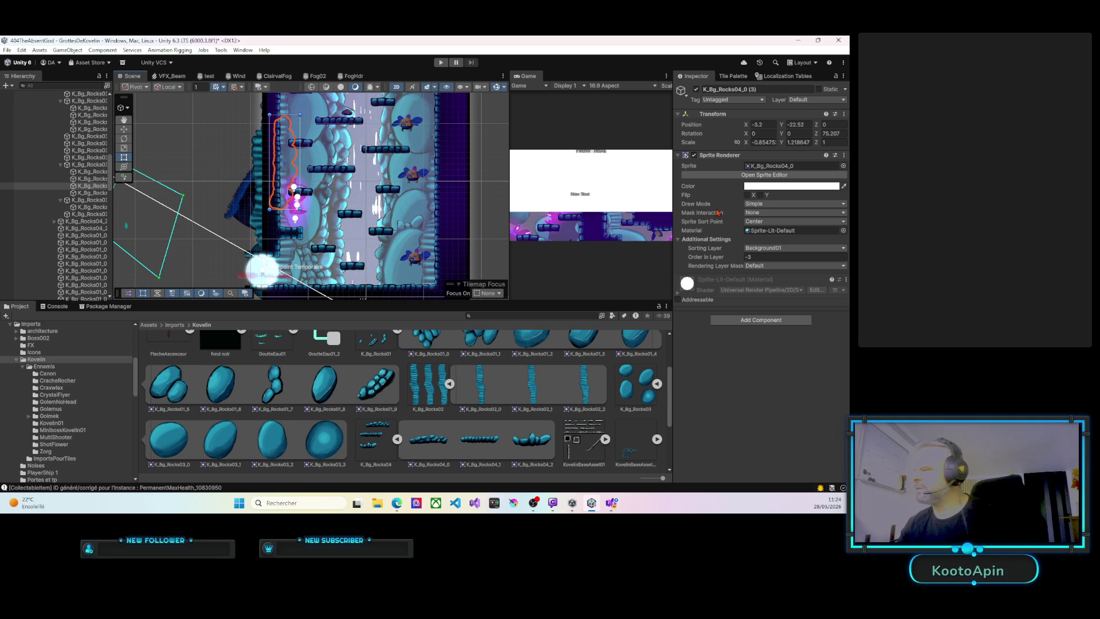
# Raise the rock's Order in Layer from -3 to 30.
pyautogui.click(747, 257)
pyautogui.write('0')
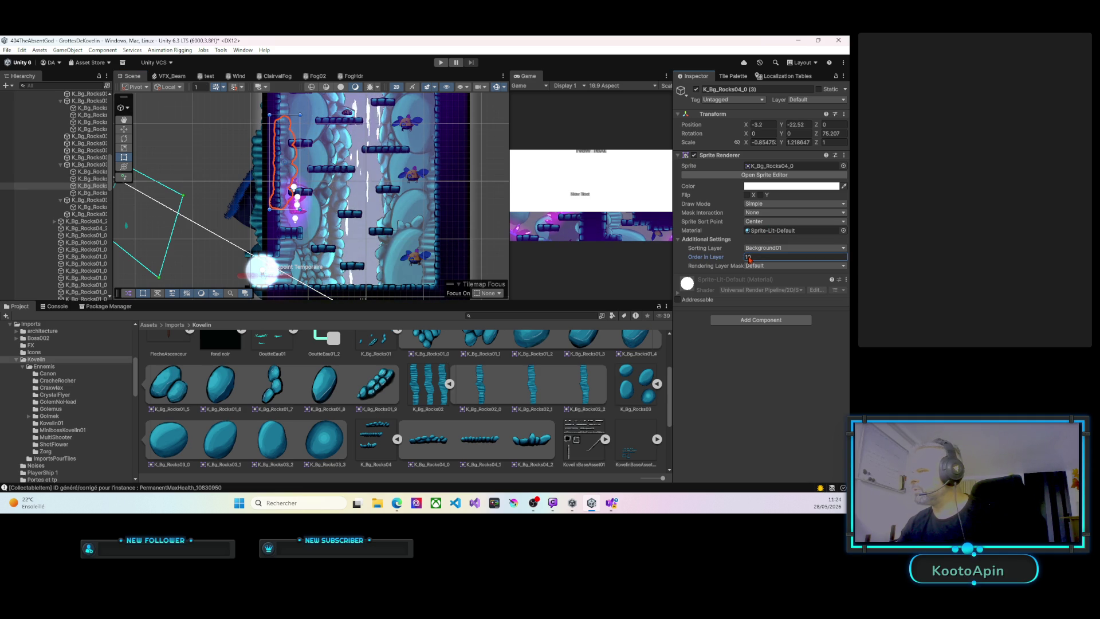
pyautogui.moveTo(755, 258); pyautogui.dragTo(756, 258)
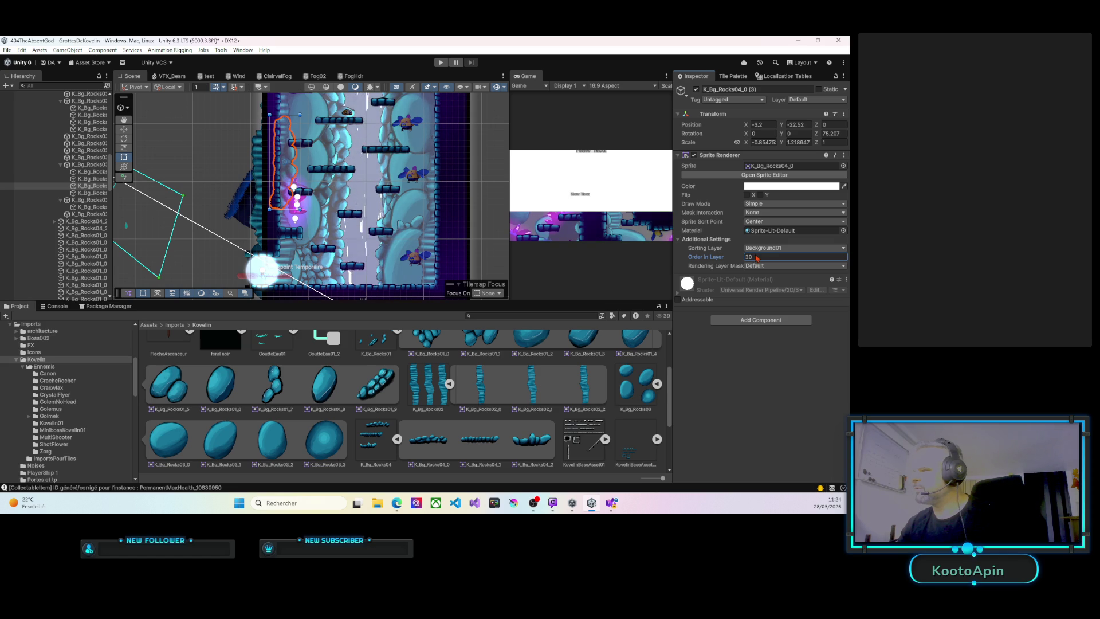
pyautogui.moveTo(304, 206)
pyautogui.mouseDown()
pyautogui.moveTo(307, 190)
pyautogui.moveTo(325, 188)
pyautogui.moveTo(310, 228)
pyautogui.moveTo(312, 200)
pyautogui.moveTo(317, 269)
pyautogui.moveTo(316, 253)
pyautogui.mouseUp()
# Place a copy of the wall rock higher up the shaft at X 4.2, Y -4.38 with Order in Layer 35.
pyautogui.press('t')
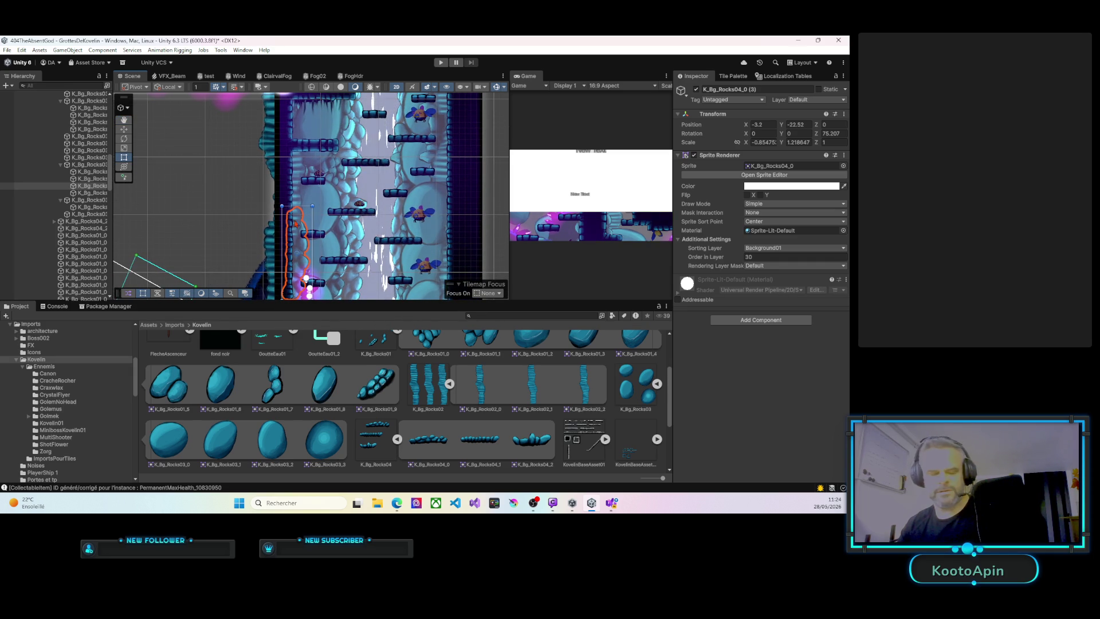
pyautogui.click(298, 200)
pyautogui.moveTo(298, 199); pyautogui.dragTo(298, 123)
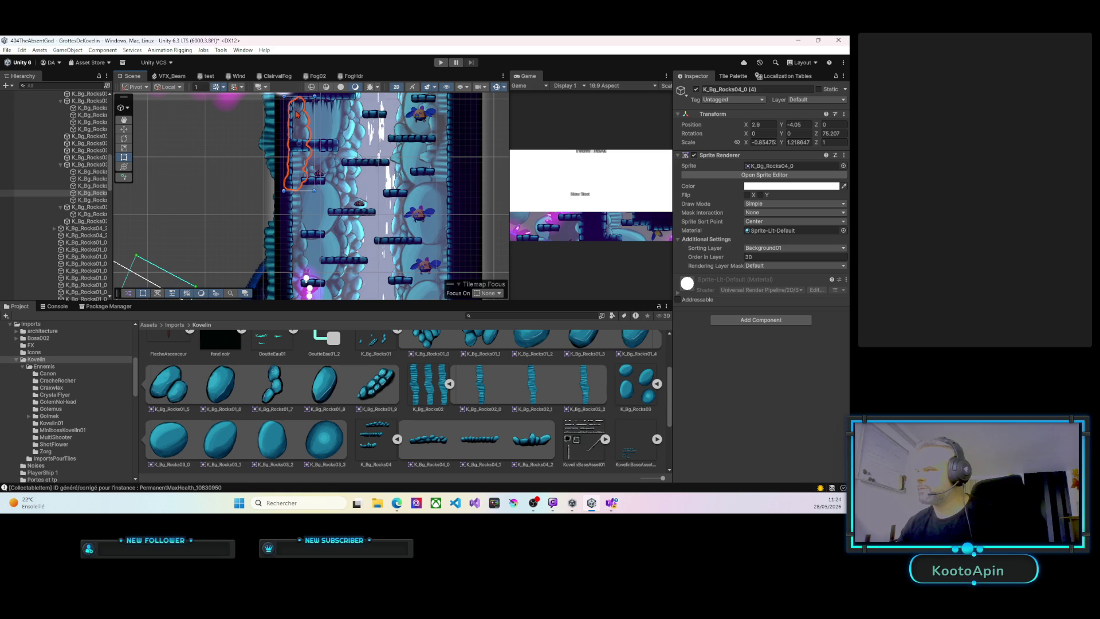
pyautogui.moveTo(737, 254); pyautogui.dragTo(742, 257)
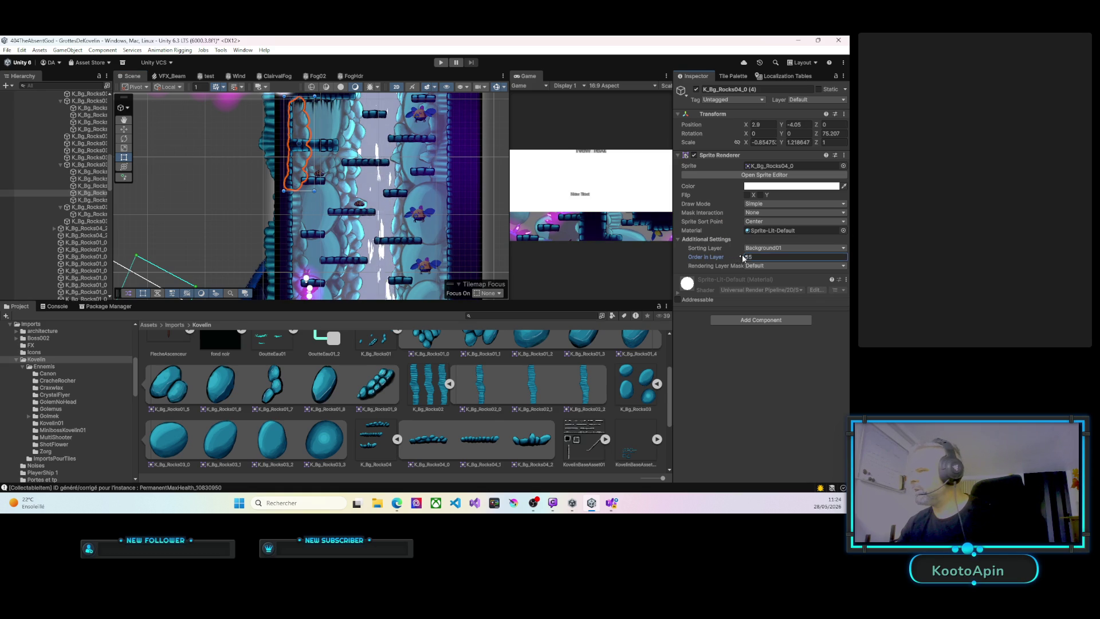
# Nudge the original rock K_Bg_Rocks04_0 (3) slightly left to X -1.8, Y -22.87.
pyautogui.moveTo(288, 165)
pyautogui.mouseDown()
pyautogui.moveTo(295, 213)
pyautogui.moveTo(298, 196)
pyautogui.mouseUp()
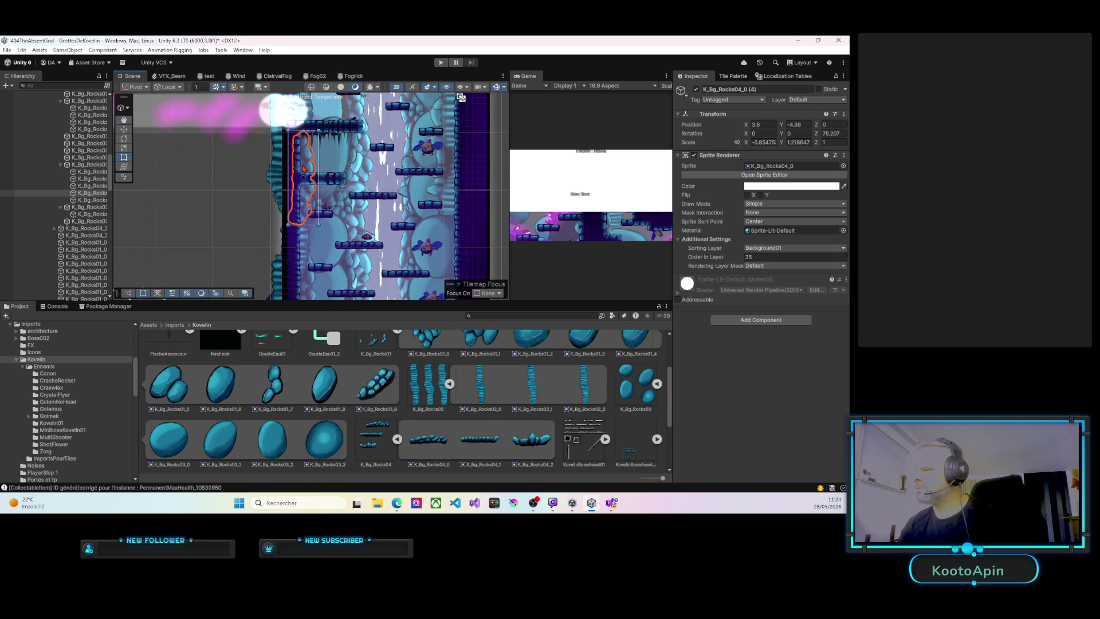
pyautogui.moveTo(330, 213); pyautogui.dragTo(343, 166)
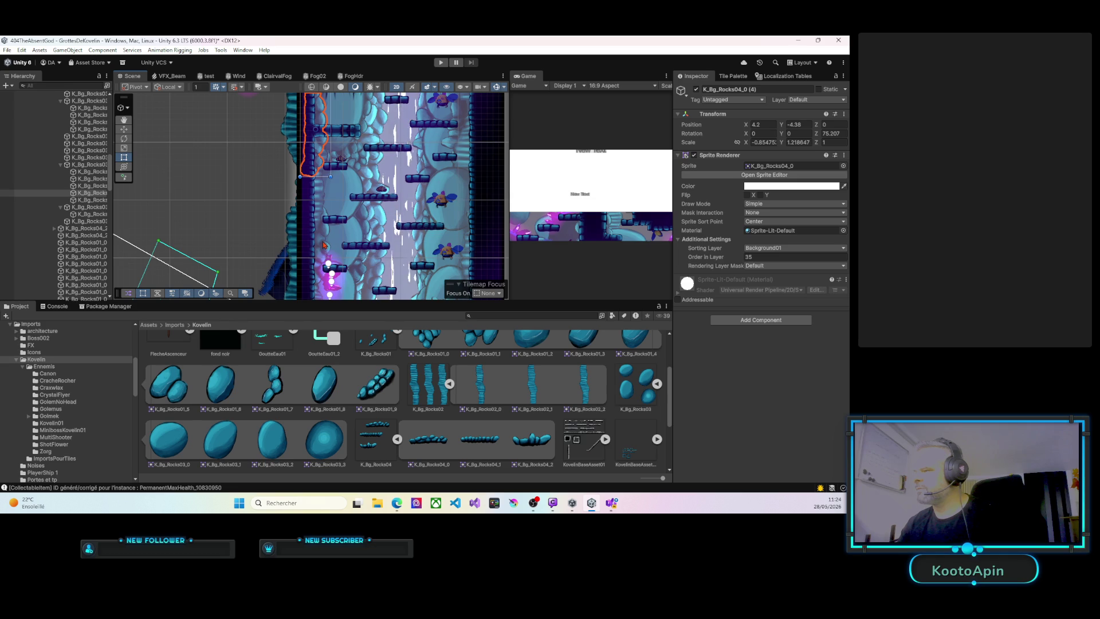
pyautogui.click(324, 246)
pyautogui.moveTo(323, 247); pyautogui.dragTo(315, 246)
pyautogui.press('Up')
pyautogui.press('Up')
pyautogui.press('Up')
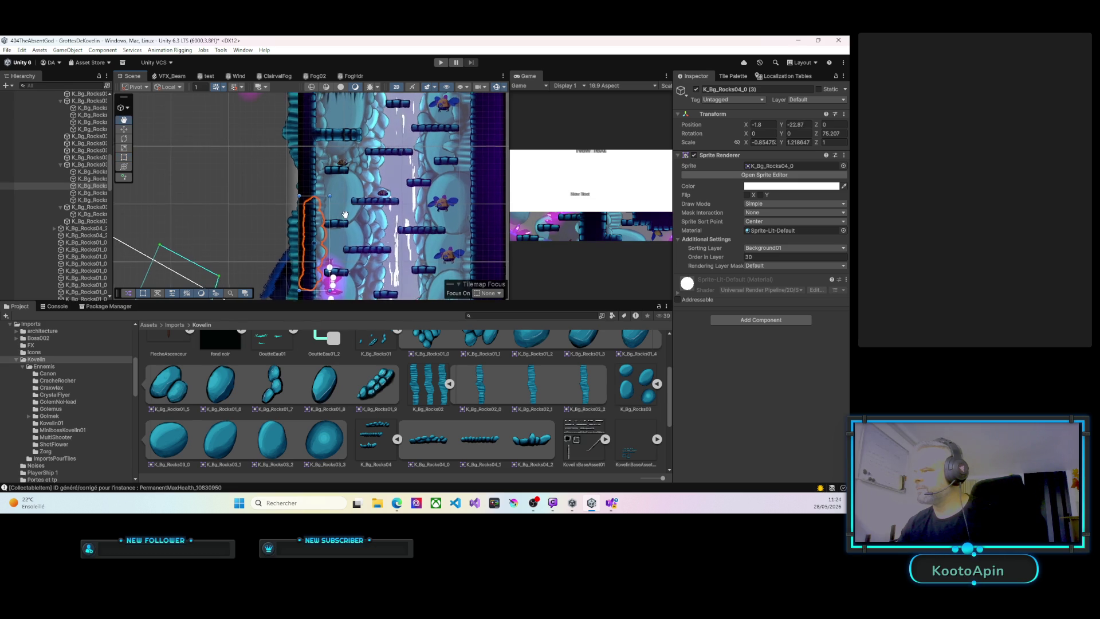
pyautogui.moveTo(369, 217)
pyautogui.mouseDown()
pyautogui.moveTo(351, 275)
pyautogui.moveTo(331, 259)
pyautogui.moveTo(316, 268)
pyautogui.moveTo(365, 261)
pyautogui.mouseUp()
# Nudge the tilted rock K_Bg_Rocks04_0 to X -4.4, Y -0.51, then enter Play mode.
pyautogui.click(300, 145)
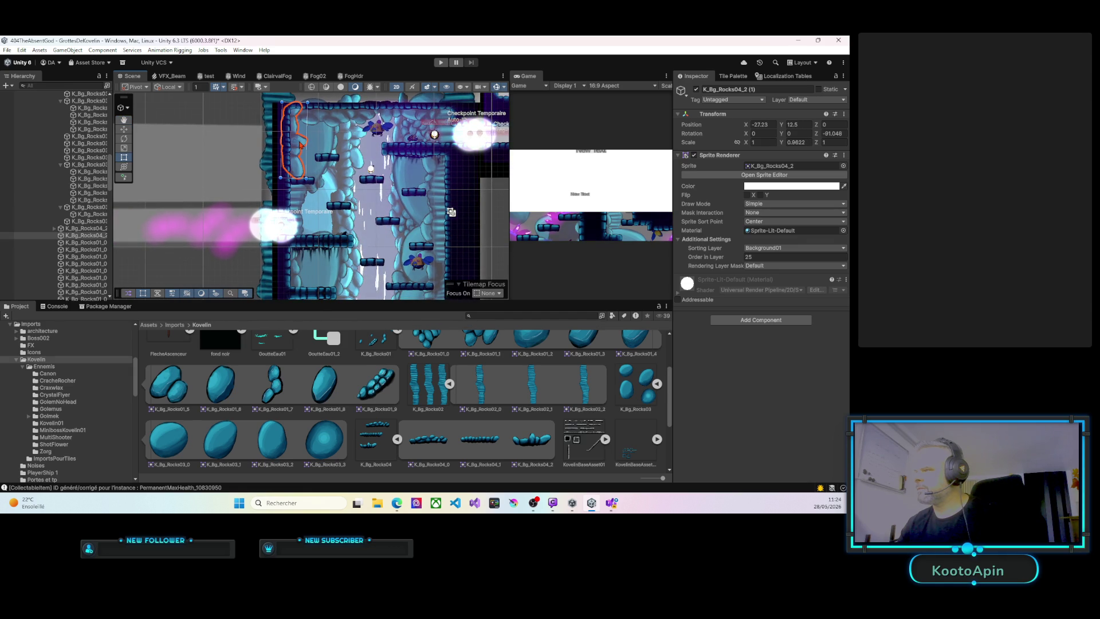
pyautogui.click(336, 147)
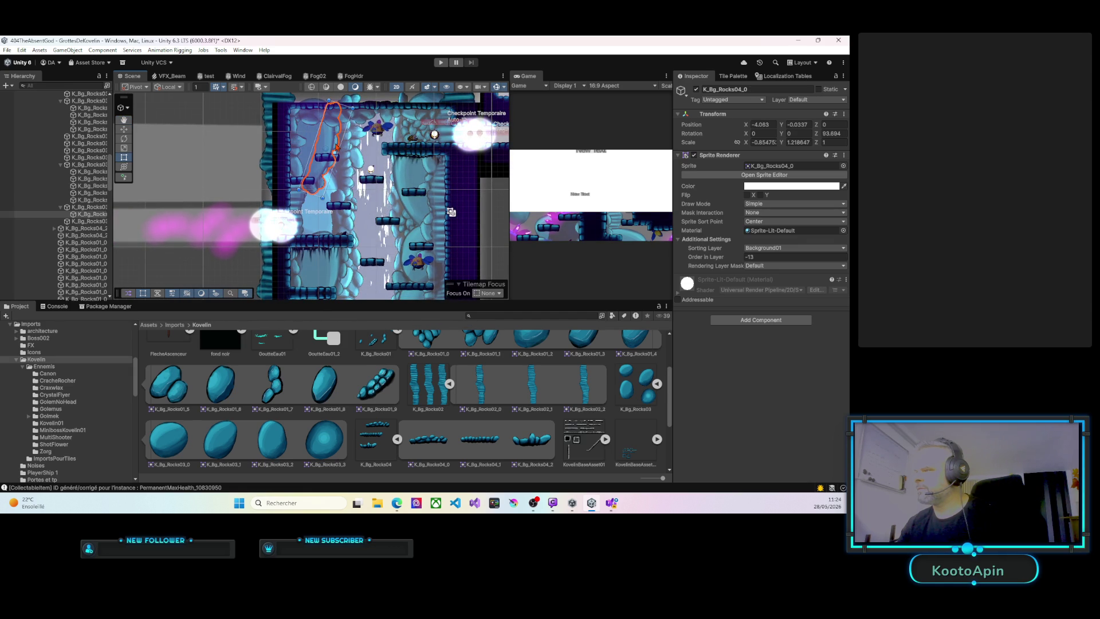
pyautogui.moveTo(326, 142); pyautogui.dragTo(327, 146)
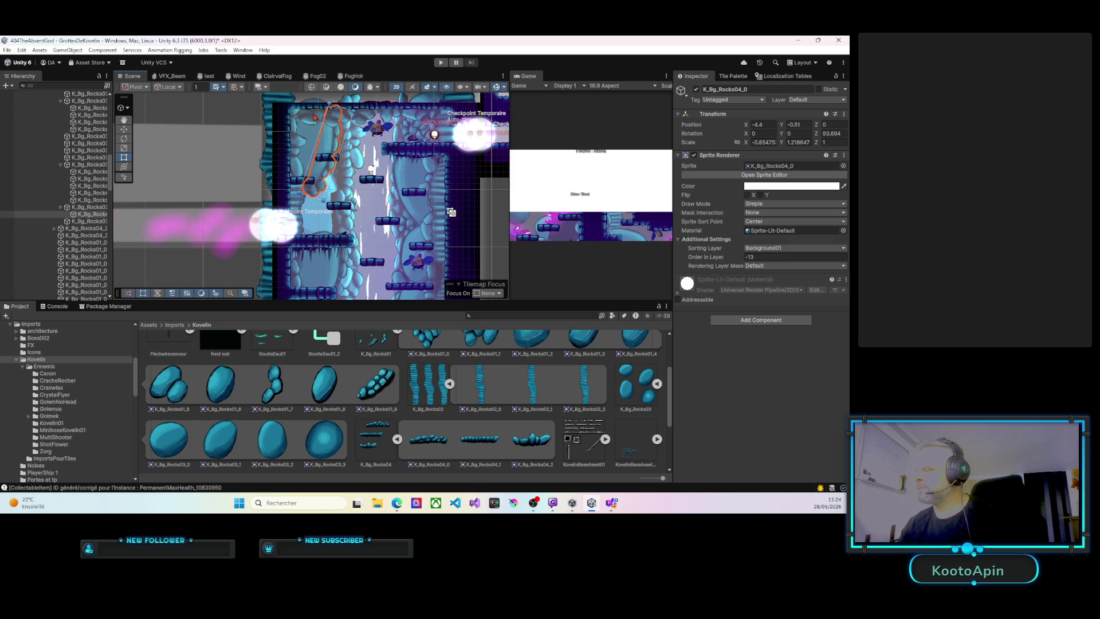
pyautogui.scroll(-3, 378, 213)
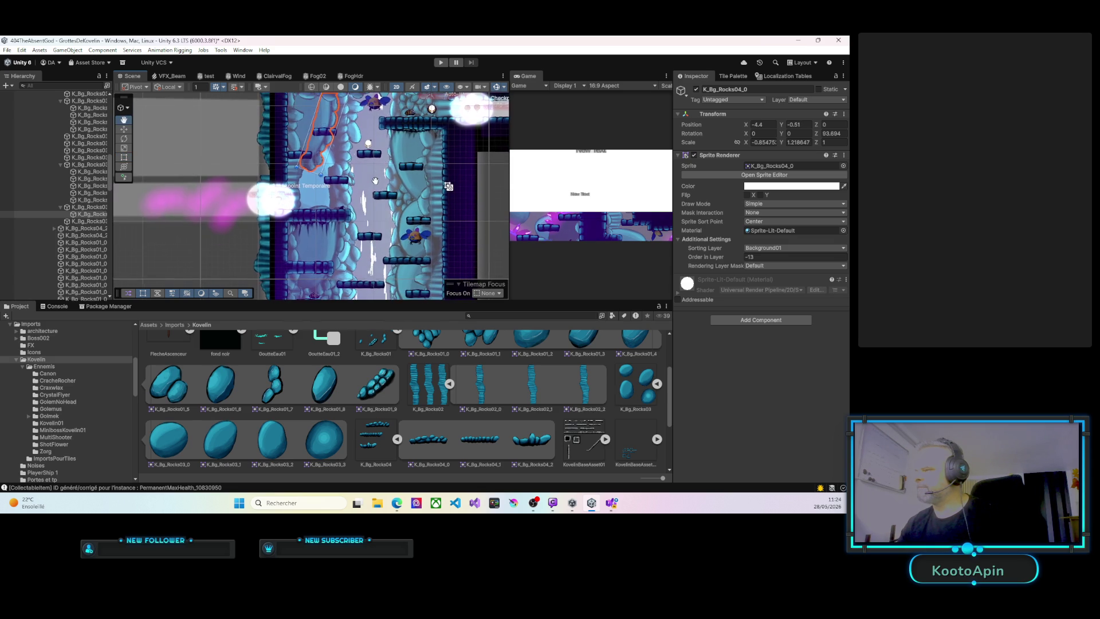
pyautogui.click(440, 62)
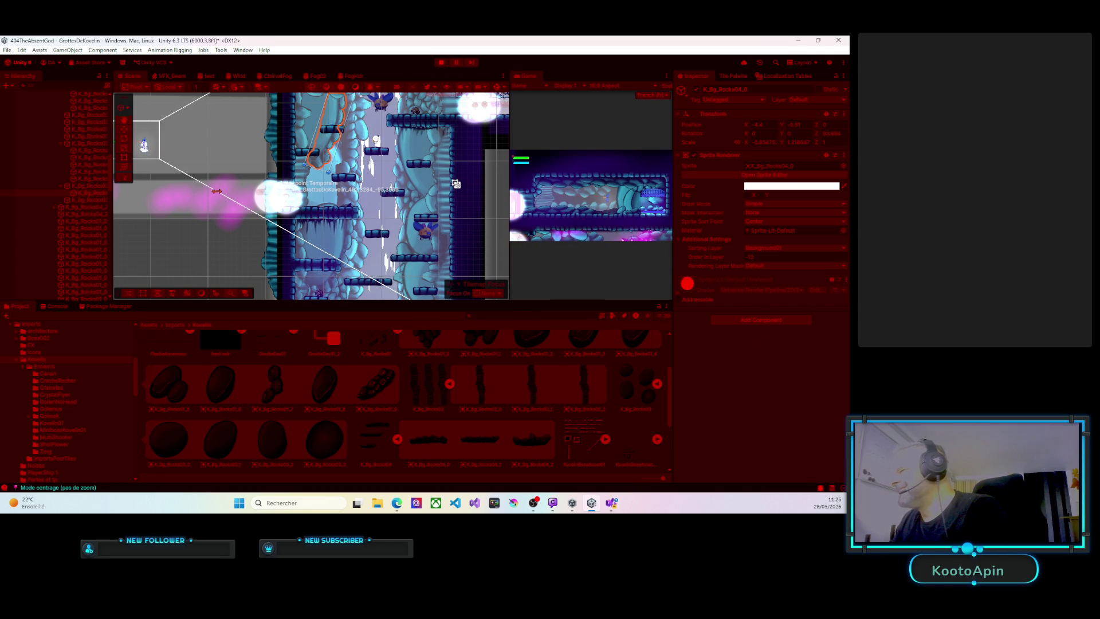
# Widen the Game view and run the player right through the crystal room, dropping to lower platforms.
pyautogui.moveTo(509, 189); pyautogui.dragTo(171, 189)
pyautogui.press('Left')
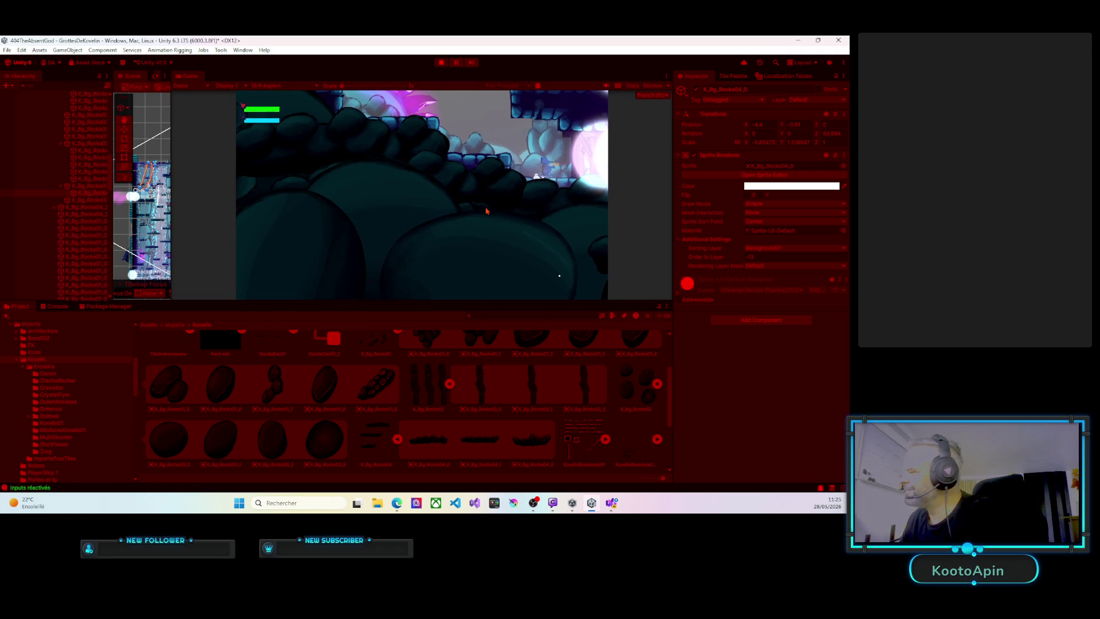
pyautogui.press('Right')
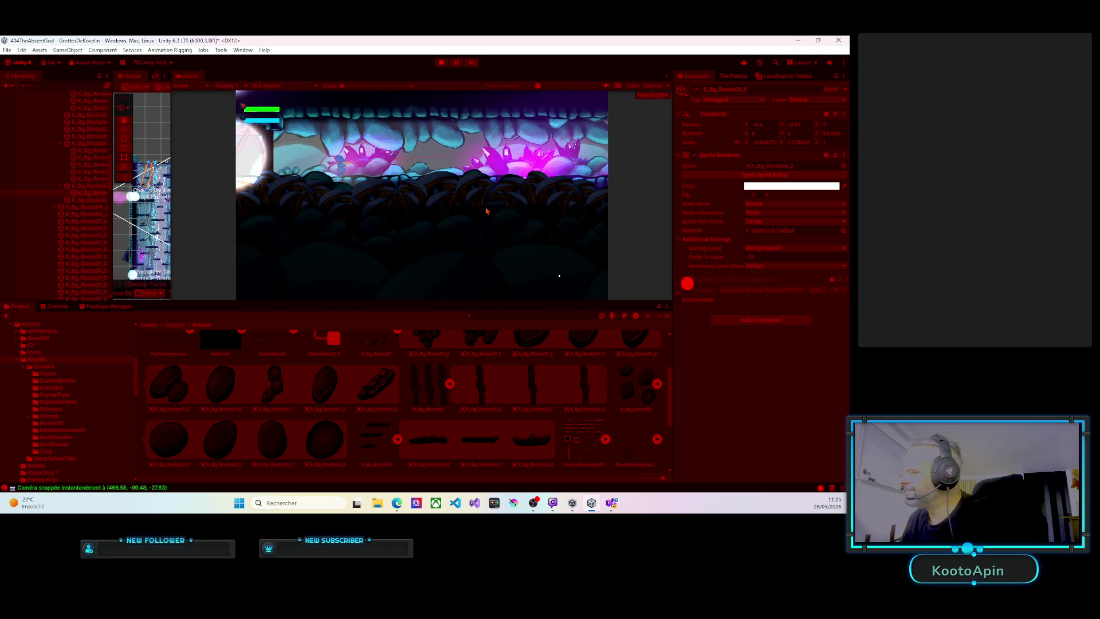
pyautogui.press('Right')
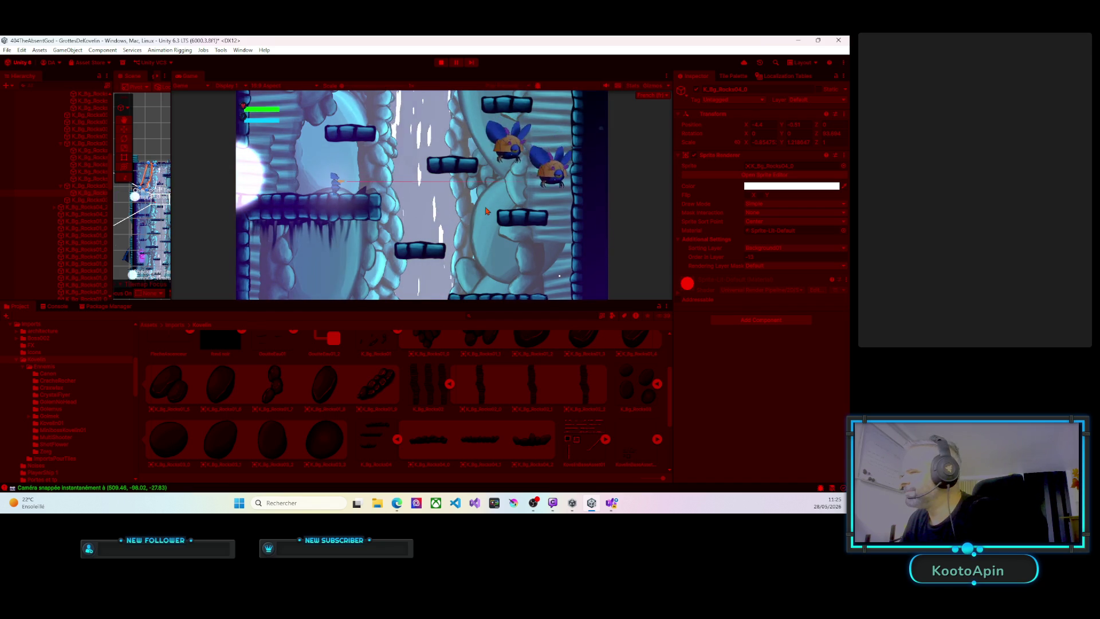
pyautogui.press('Right')
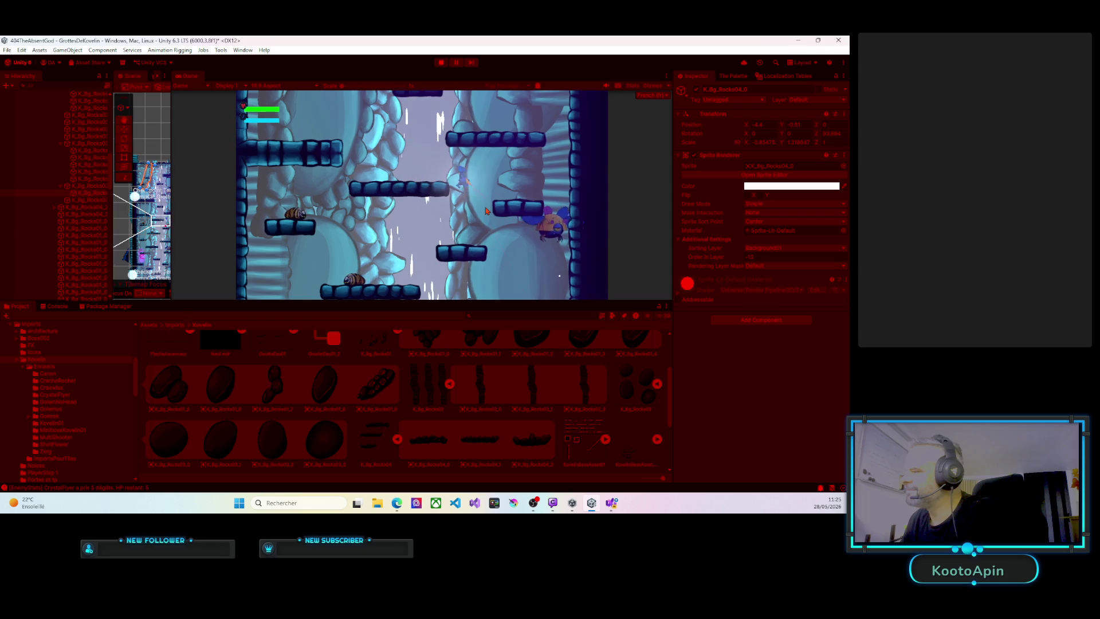
pyautogui.press('Down')
pyautogui.press('Down')
pyautogui.press('Left')
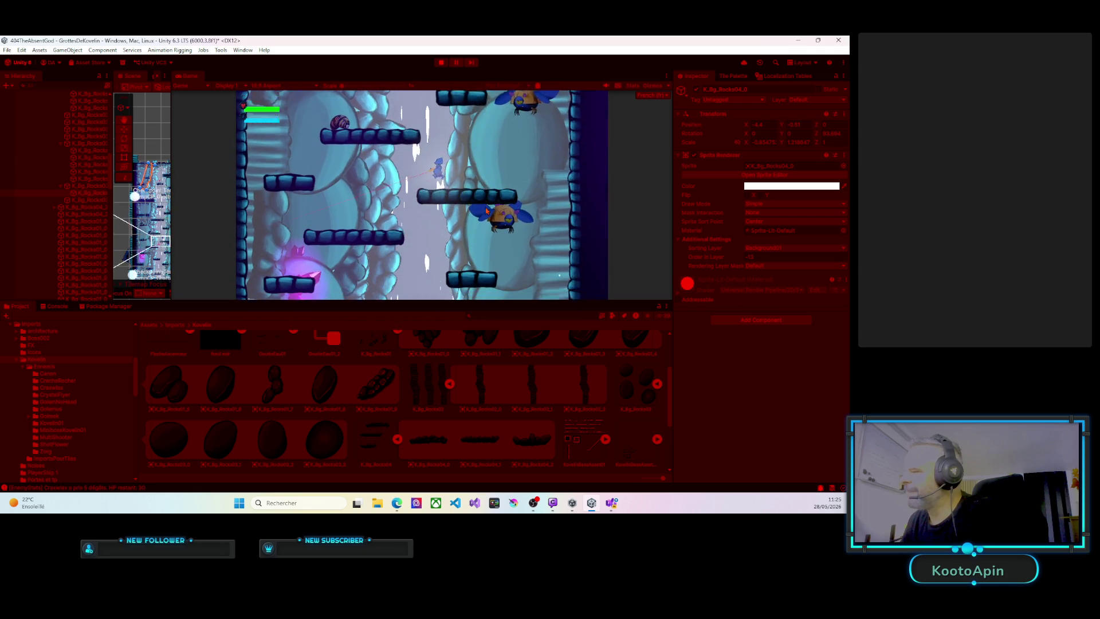
pyautogui.press('space')
pyautogui.press('Right')
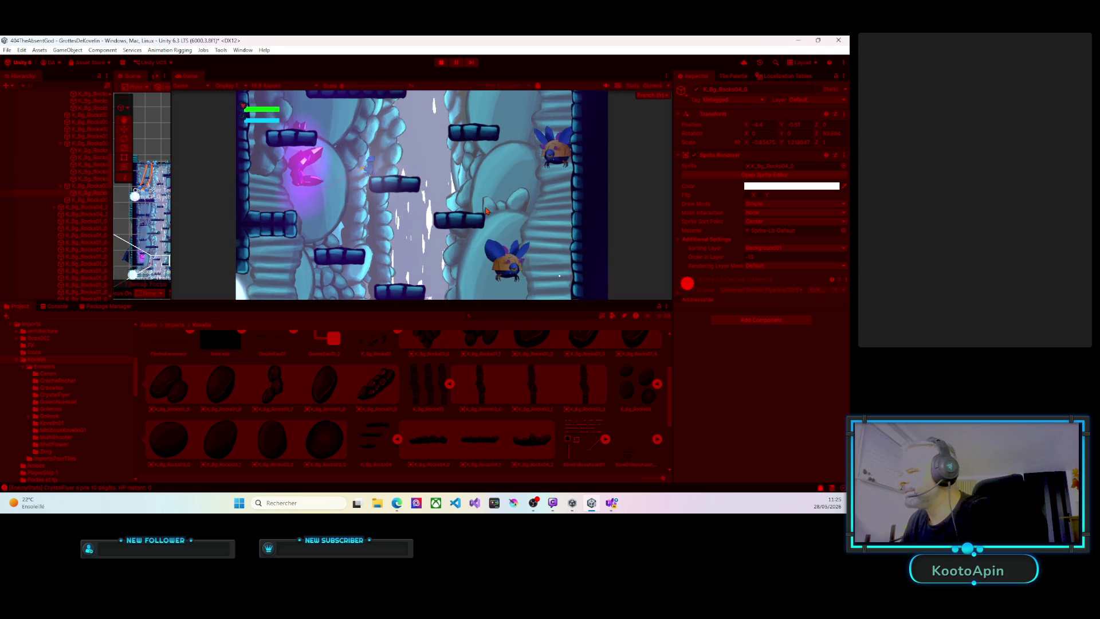
pyautogui.press('Down')
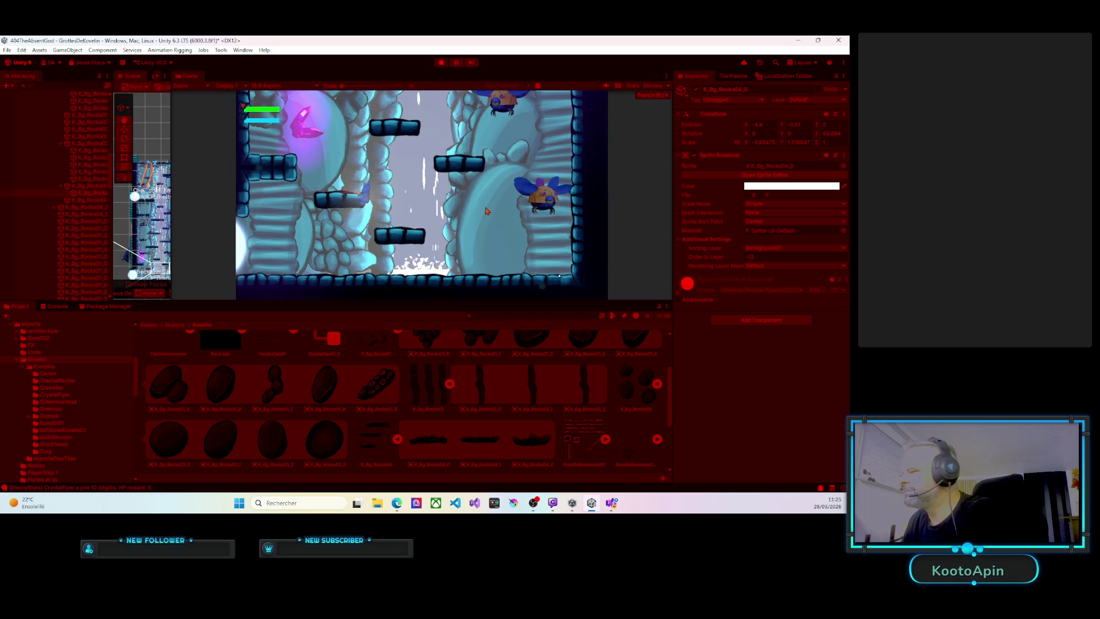
pyautogui.press('space')
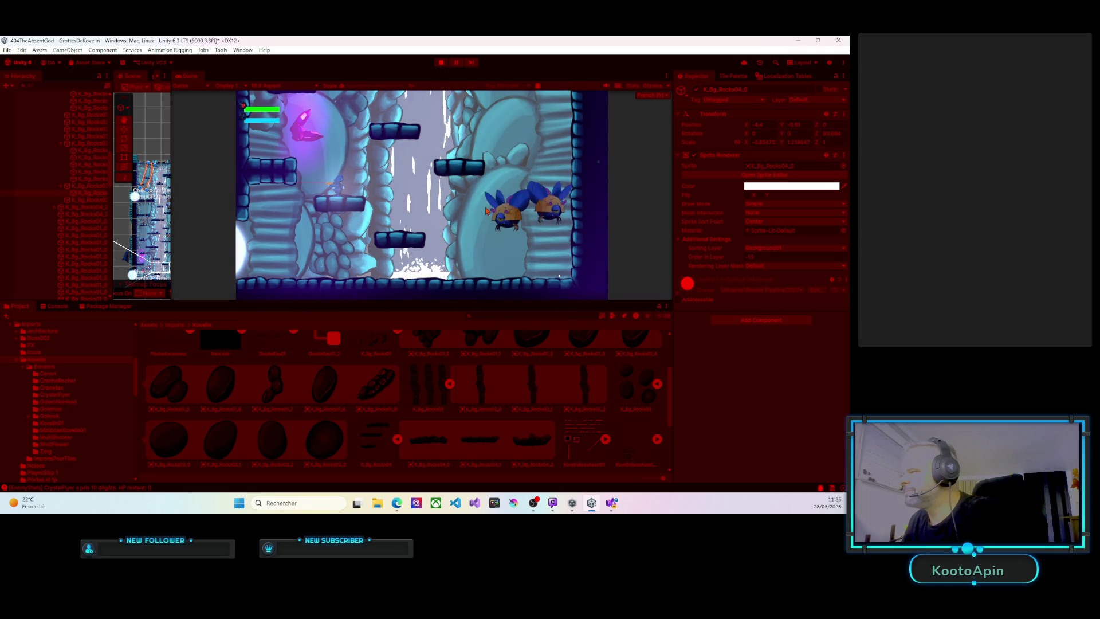
# Jump the player up the stacked left ledges, then stop Play mode.
pyautogui.press('a')
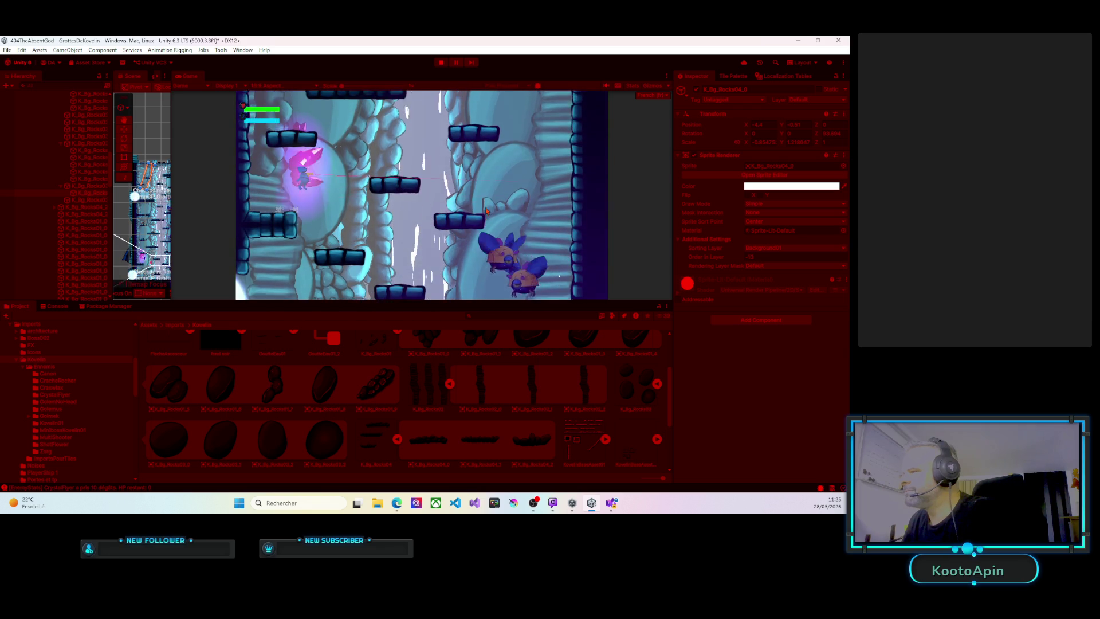
pyautogui.press('a')
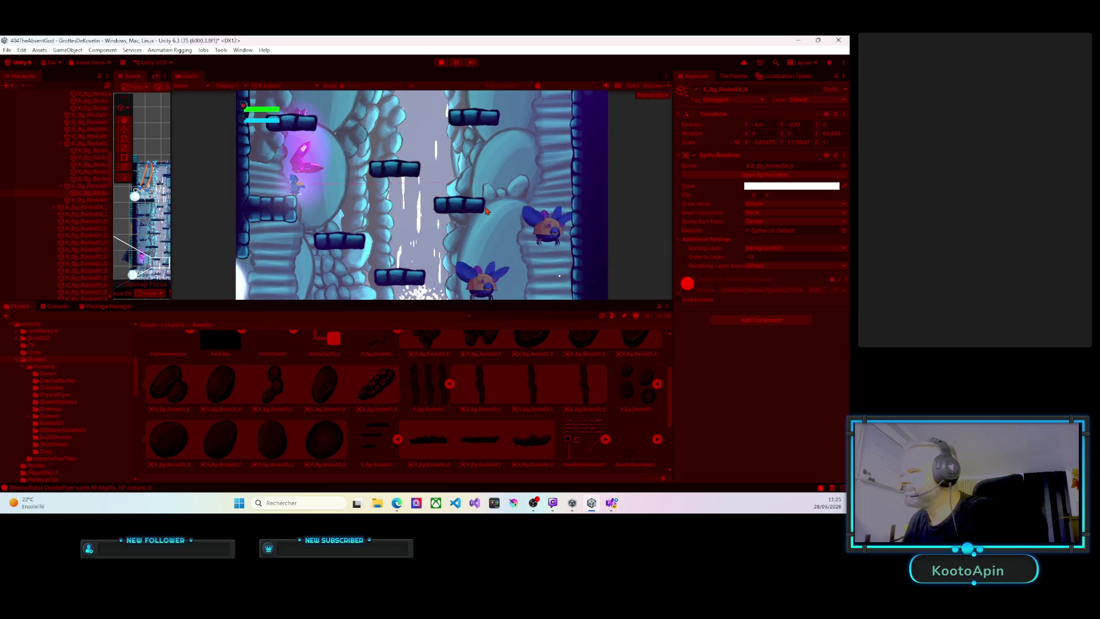
pyautogui.press('space')
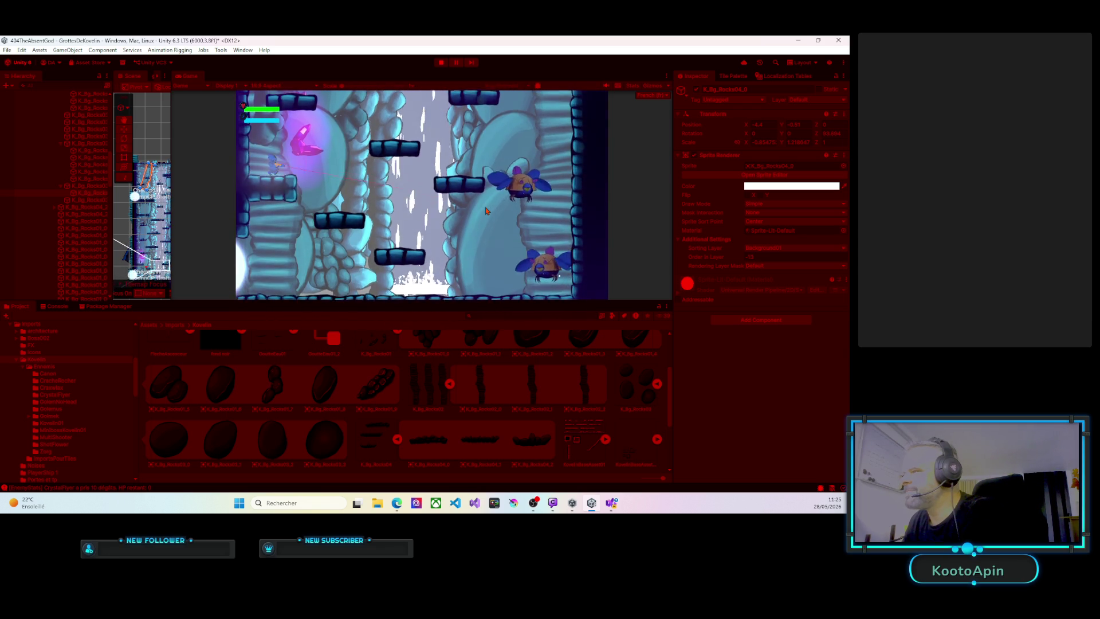
pyautogui.press('space')
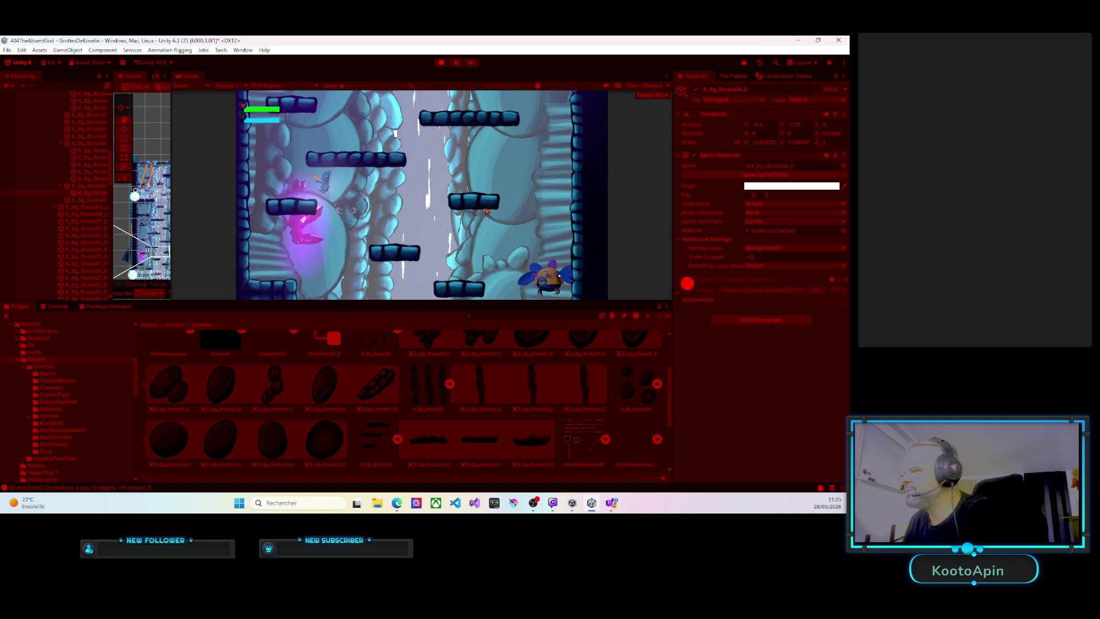
pyautogui.press('space')
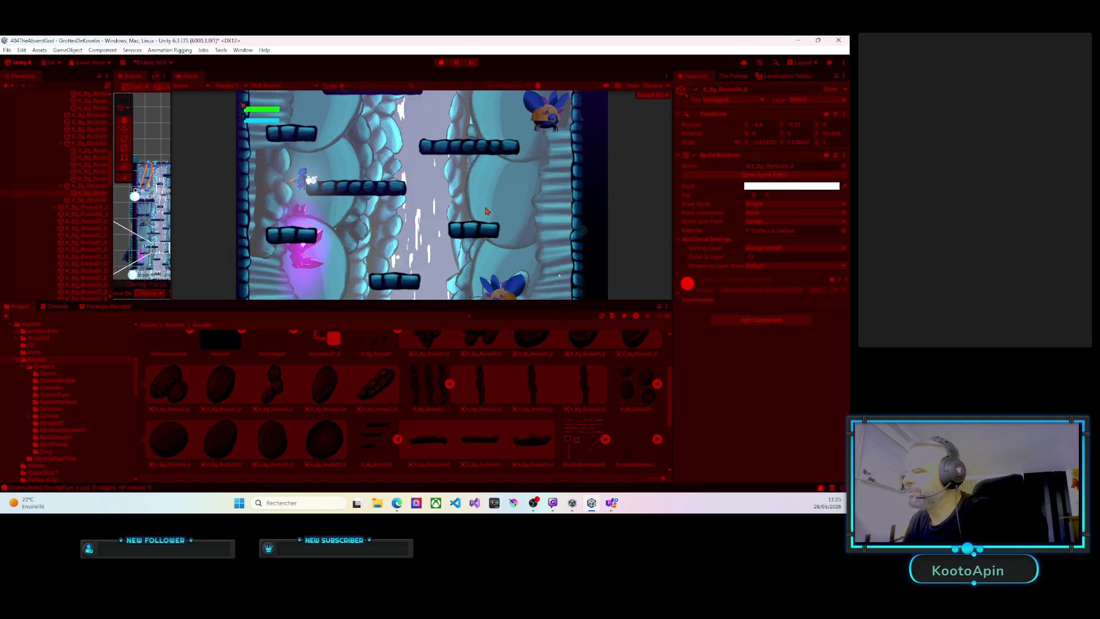
pyautogui.press('space')
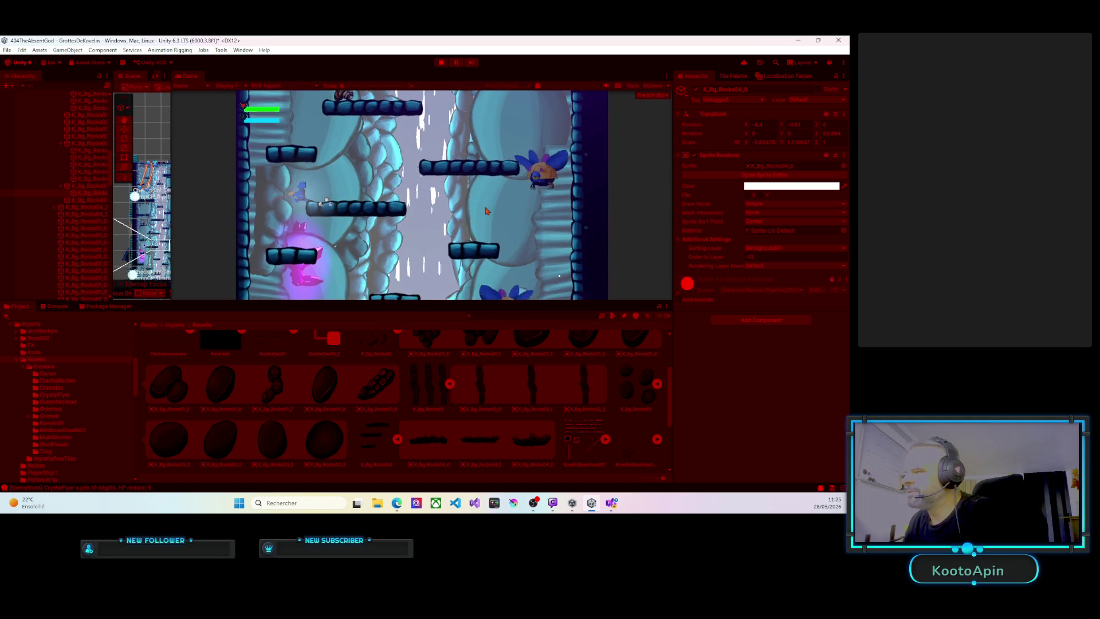
pyautogui.press('space')
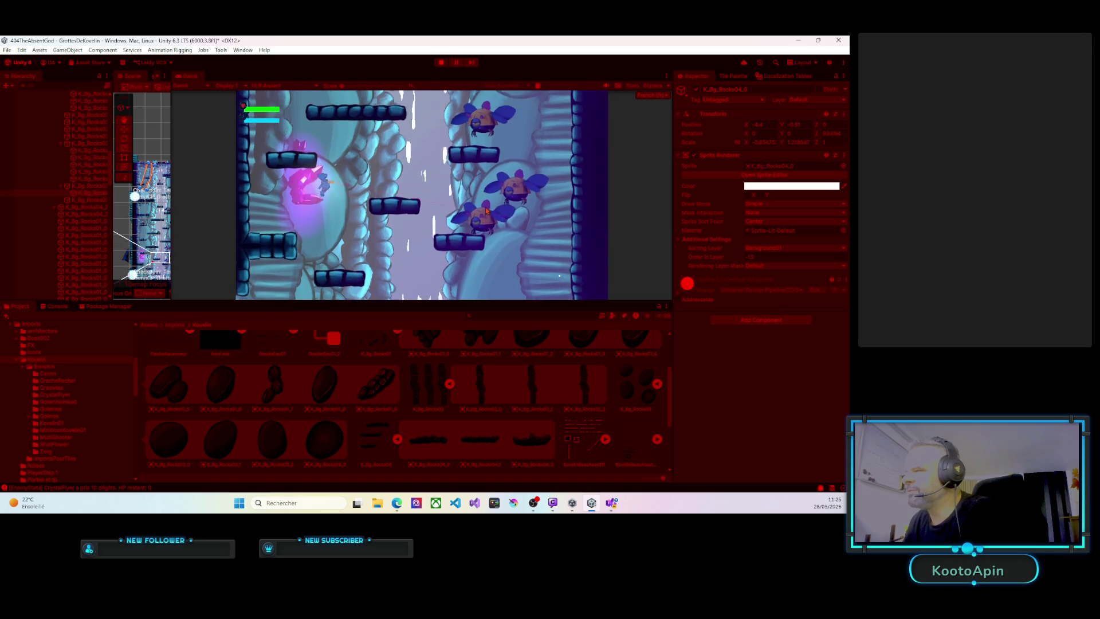
pyautogui.press('space')
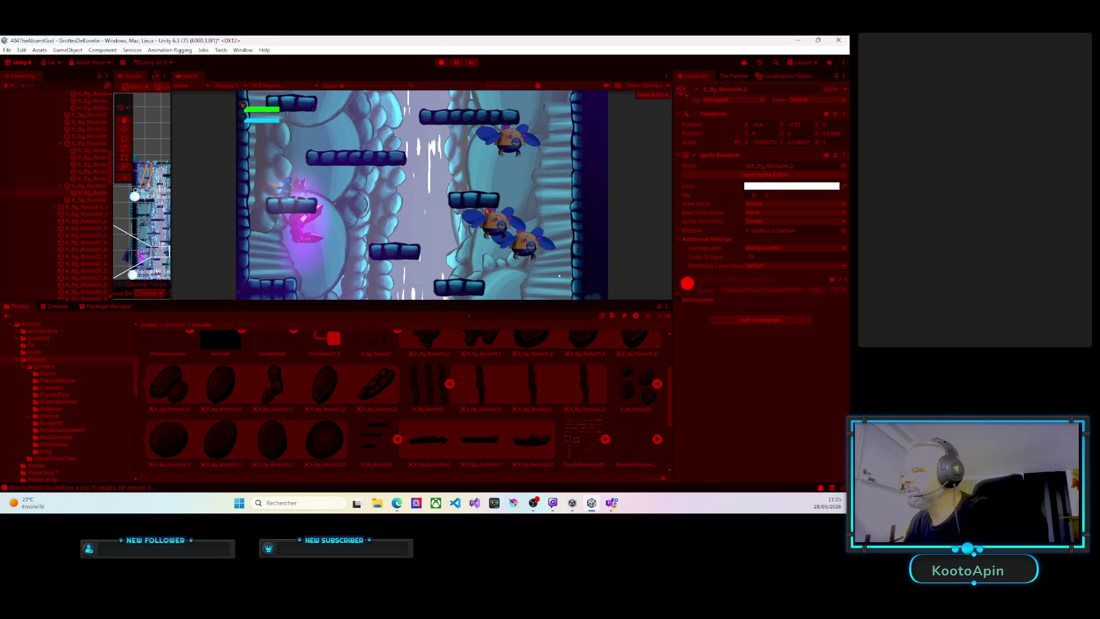
pyautogui.press('space')
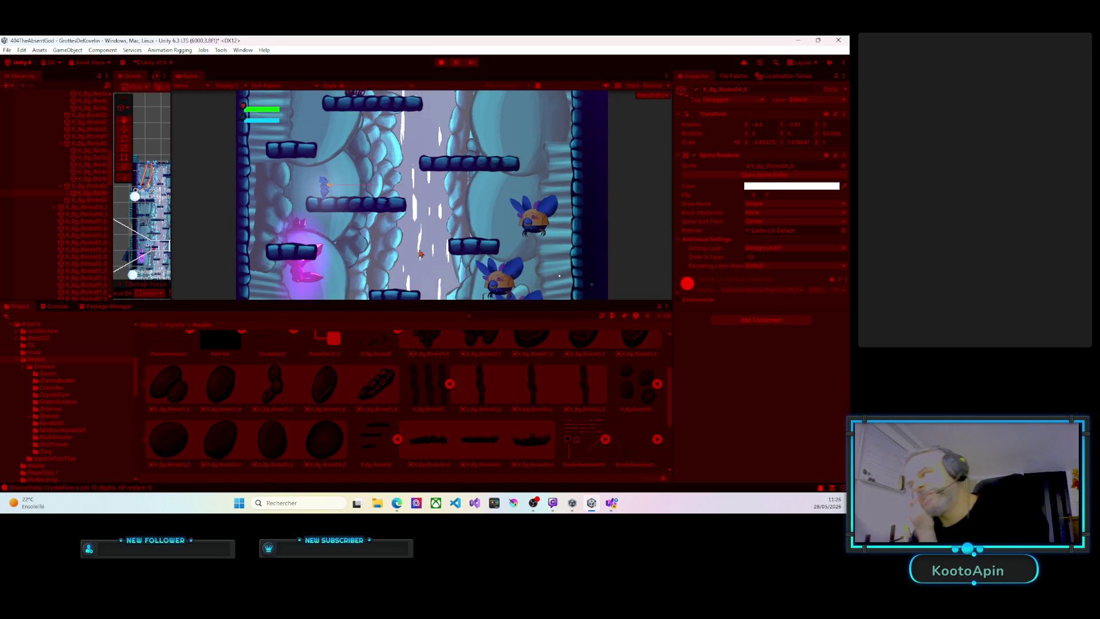
pyautogui.click(441, 62)
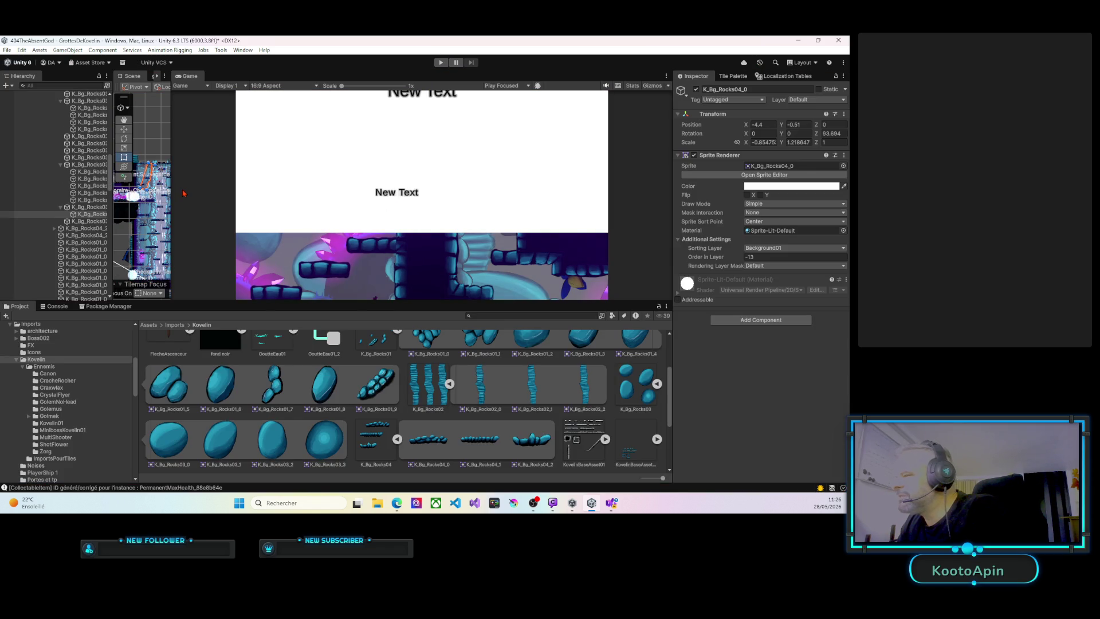
# Widen the Scene view, zoom in, and select the pink crystal beside the left ledge.
pyautogui.moveTo(171, 194); pyautogui.dragTo(535, 194)
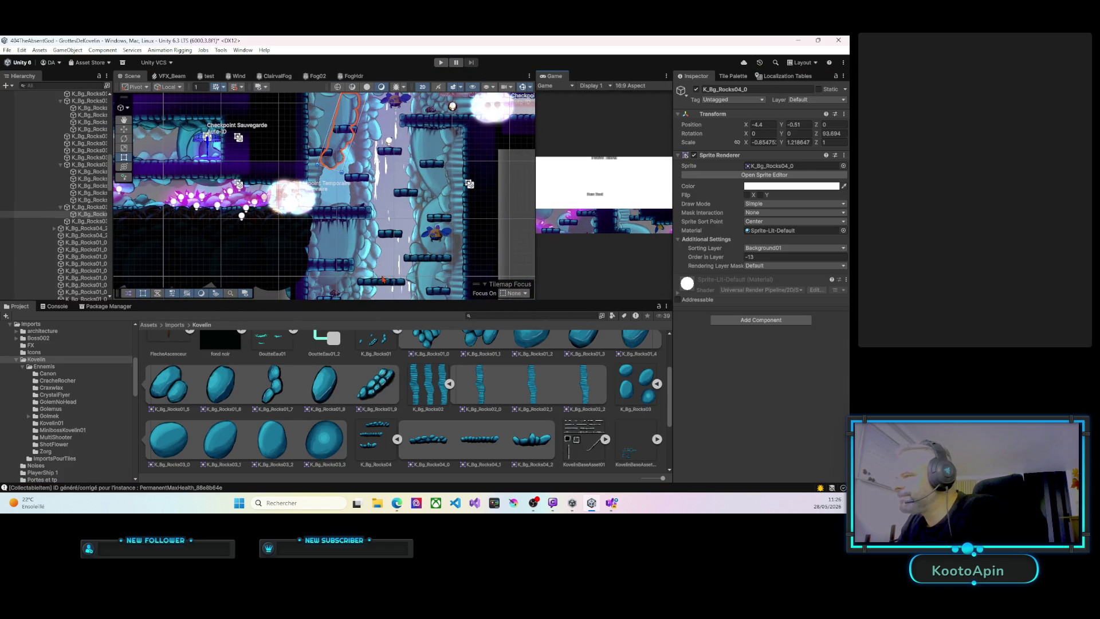
pyautogui.scroll(5, 321, 229)
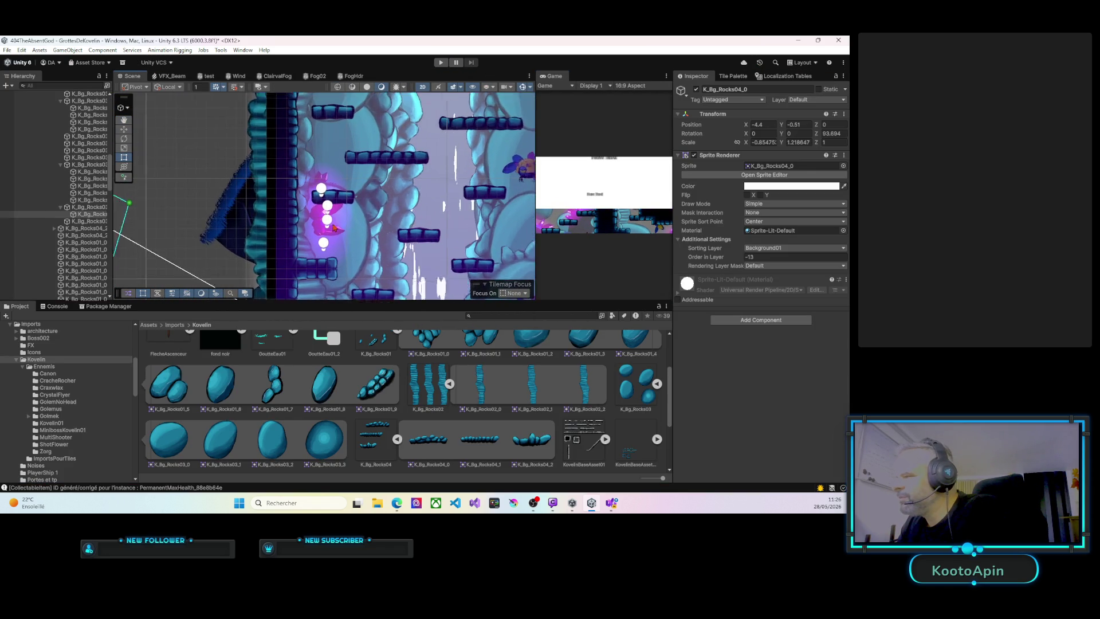
pyautogui.click(320, 228)
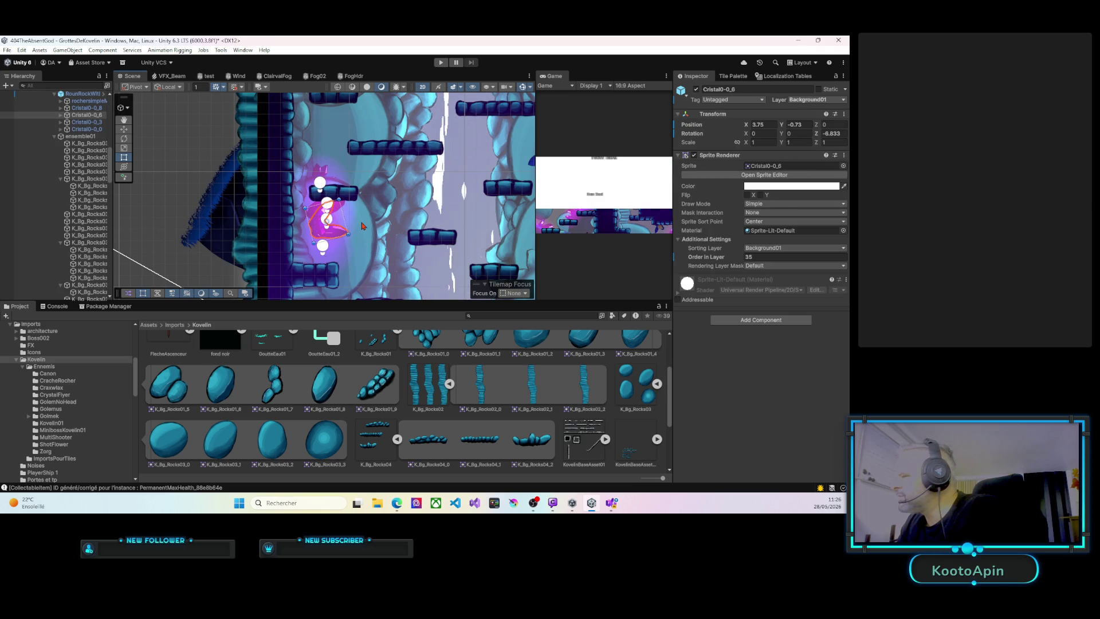
# Raise crystal Cristal0-0_3's Order in Layer from 21 to 25.
pyautogui.click(362, 227)
pyautogui.click(316, 217)
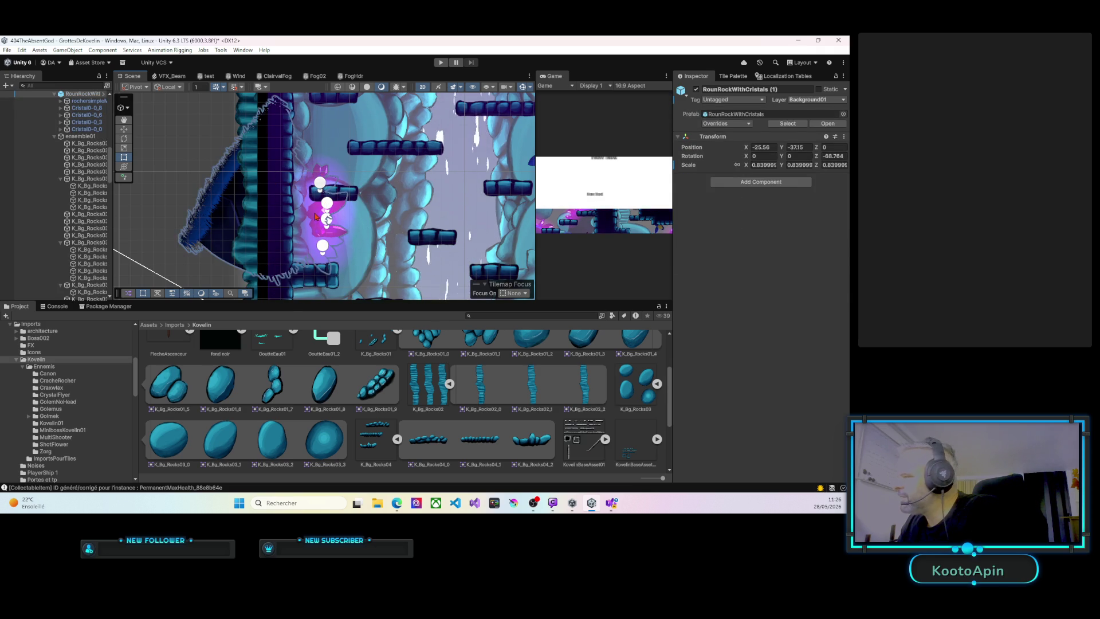
pyautogui.click(316, 216)
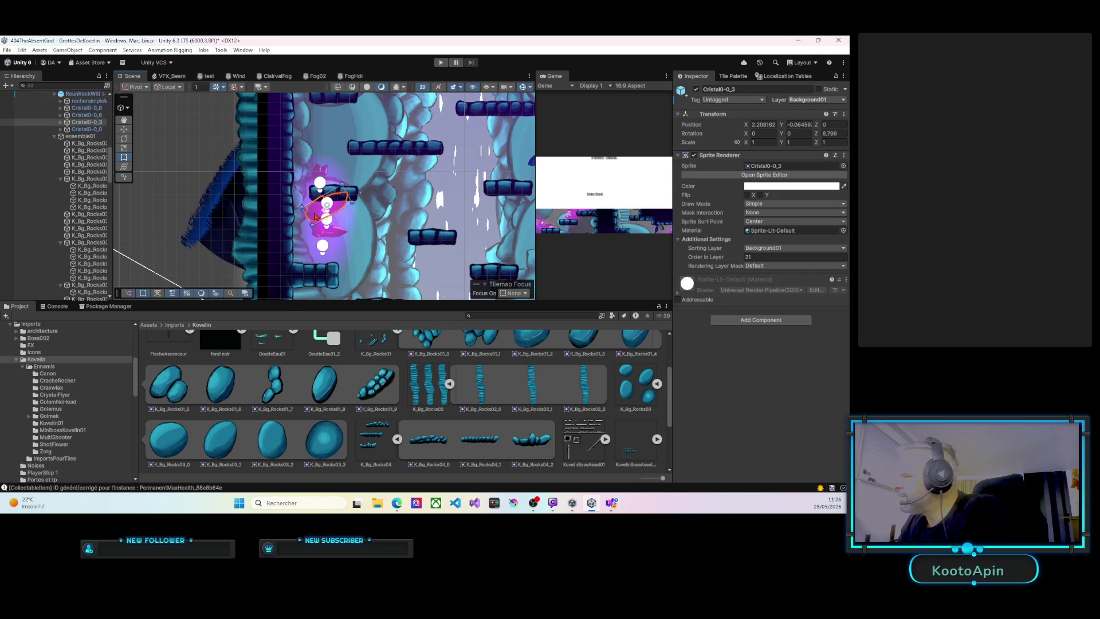
pyautogui.click(738, 257)
pyautogui.write('25')
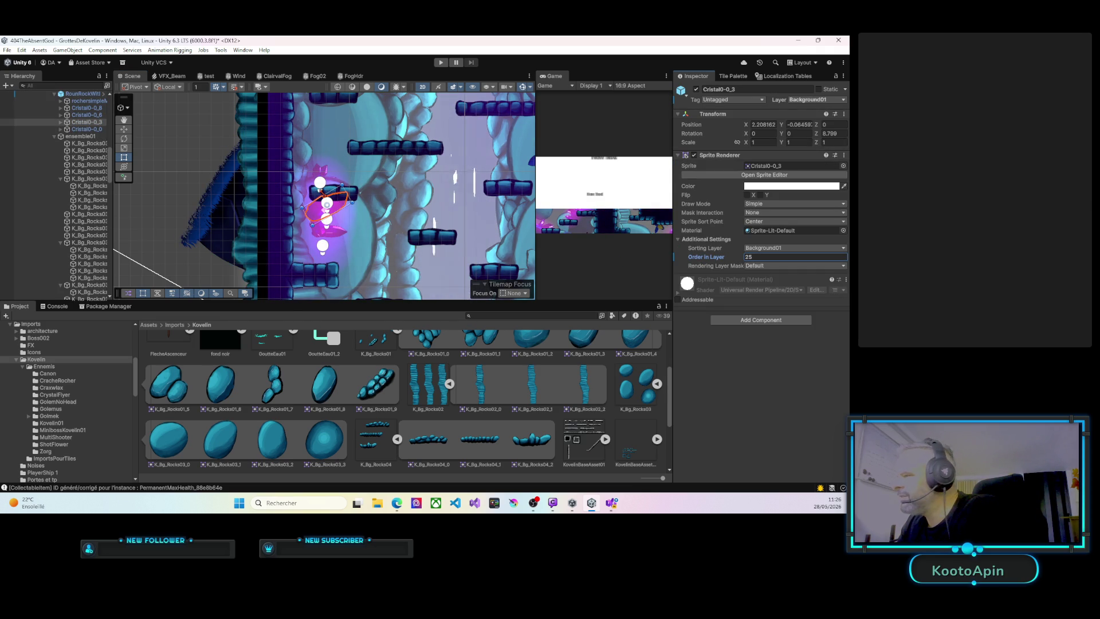
# Move Cristal0-0_0 up and right, and Cristal0-0_3 right along the cave wall.
pyautogui.click(322, 173)
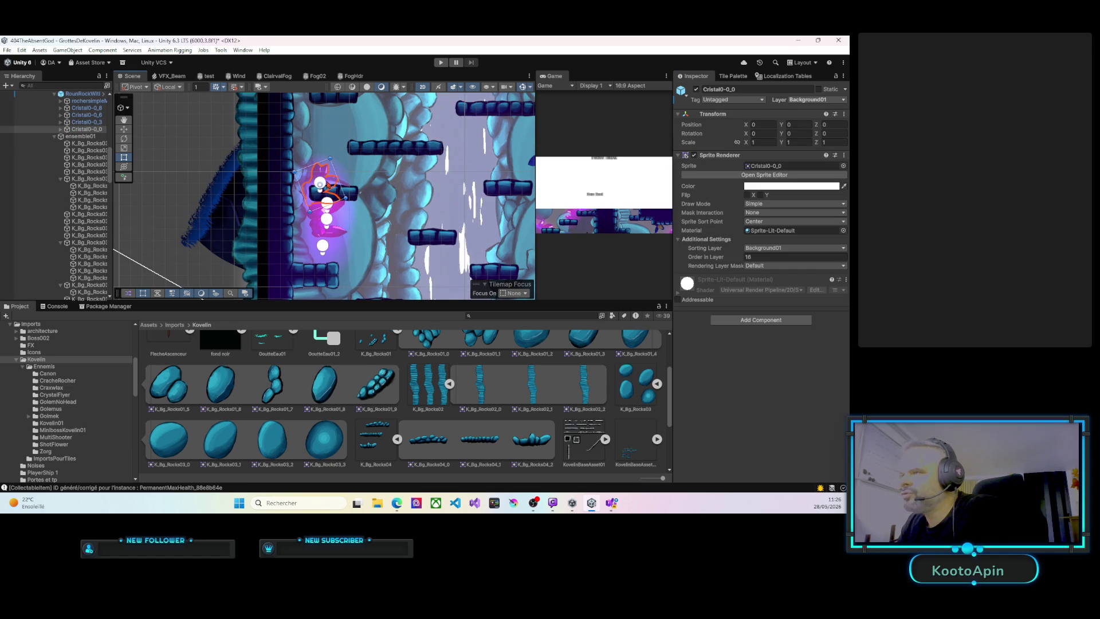
pyautogui.moveTo(324, 188); pyautogui.dragTo(338, 176)
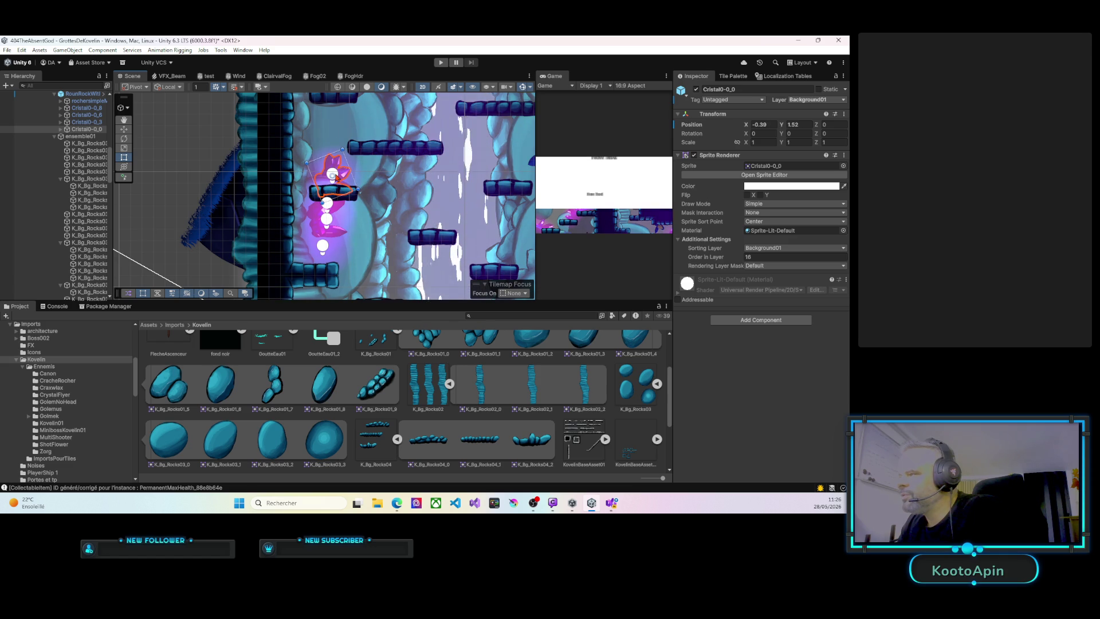
pyautogui.click(319, 215)
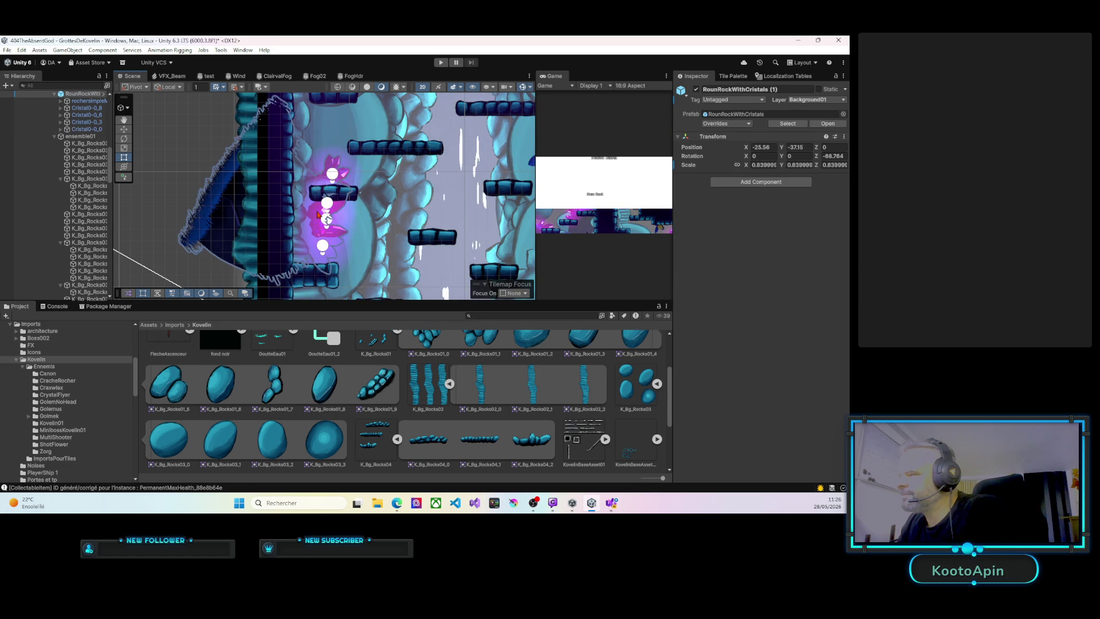
pyautogui.moveTo(318, 215); pyautogui.dragTo(365, 215)
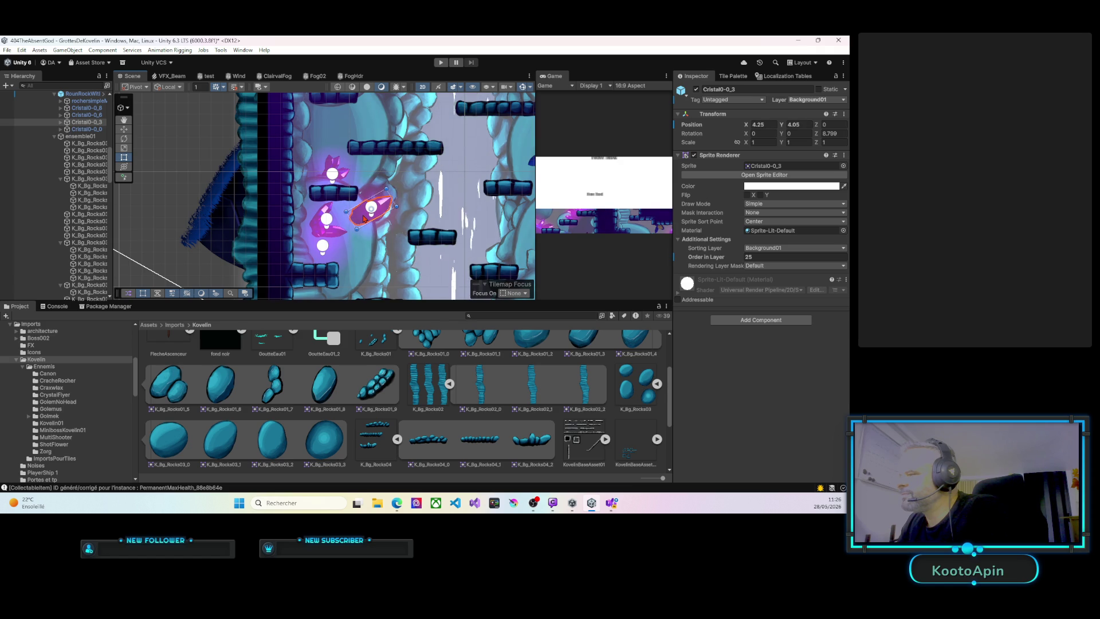
# Move Cristal0-0_6 down and right to X 10.15, Y 2.48 and set its Order in Layer to 18.
pyautogui.click(316, 233)
pyautogui.click(317, 233)
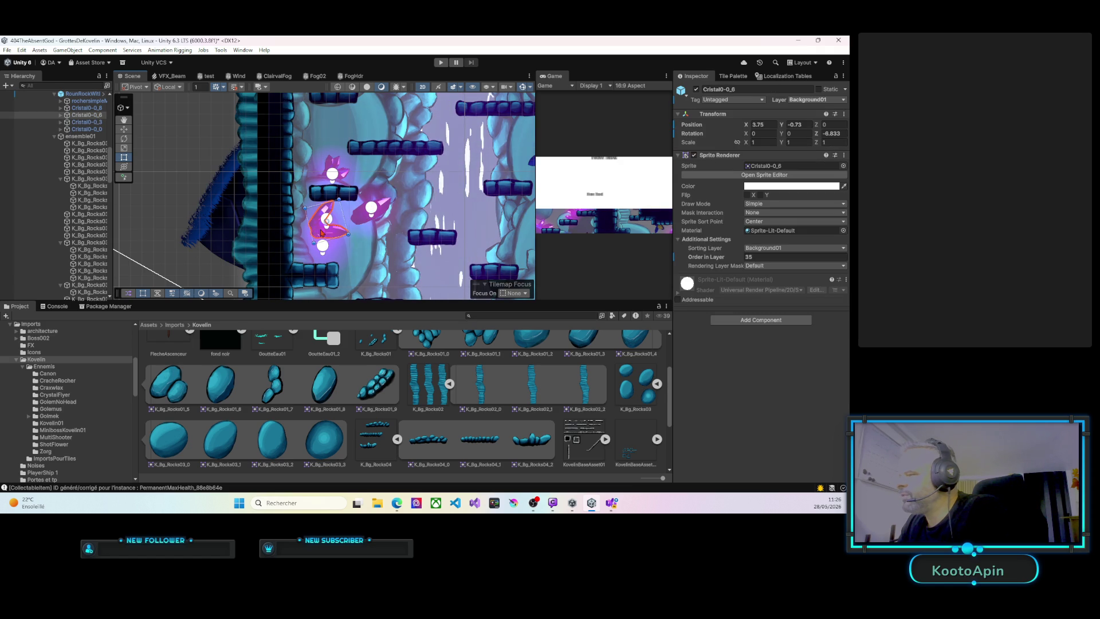
pyautogui.moveTo(320, 233)
pyautogui.mouseDown()
pyautogui.moveTo(368, 264)
pyautogui.moveTo(352, 234)
pyautogui.moveTo(370, 225)
pyautogui.moveTo(369, 262)
pyautogui.mouseUp()
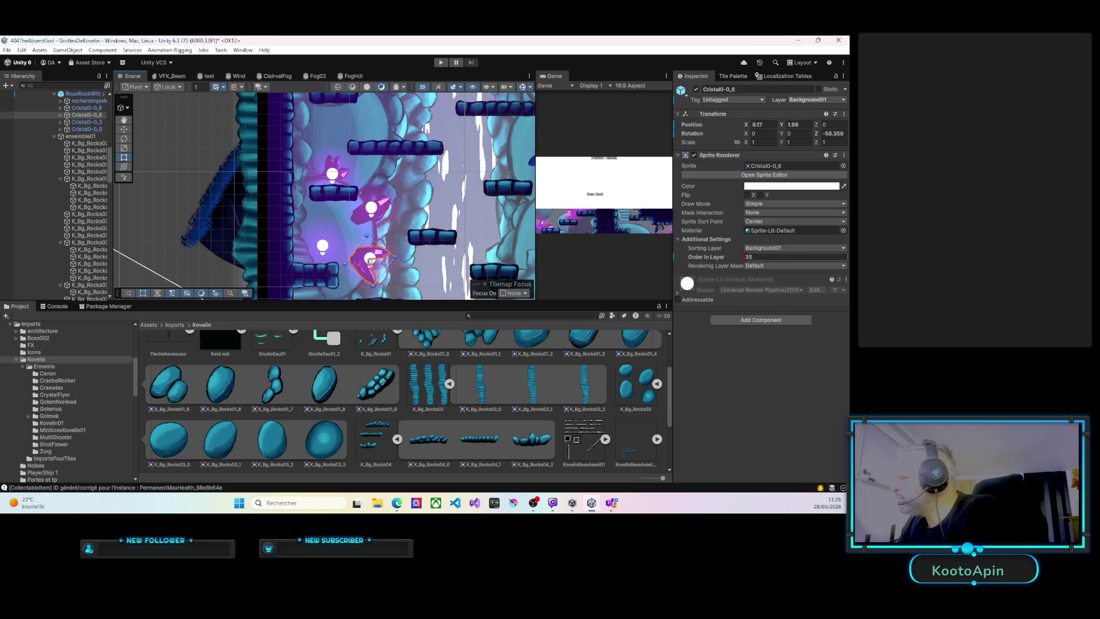
pyautogui.click(746, 257)
pyautogui.moveTo(745, 259); pyautogui.dragTo(732, 258)
pyautogui.write('18')
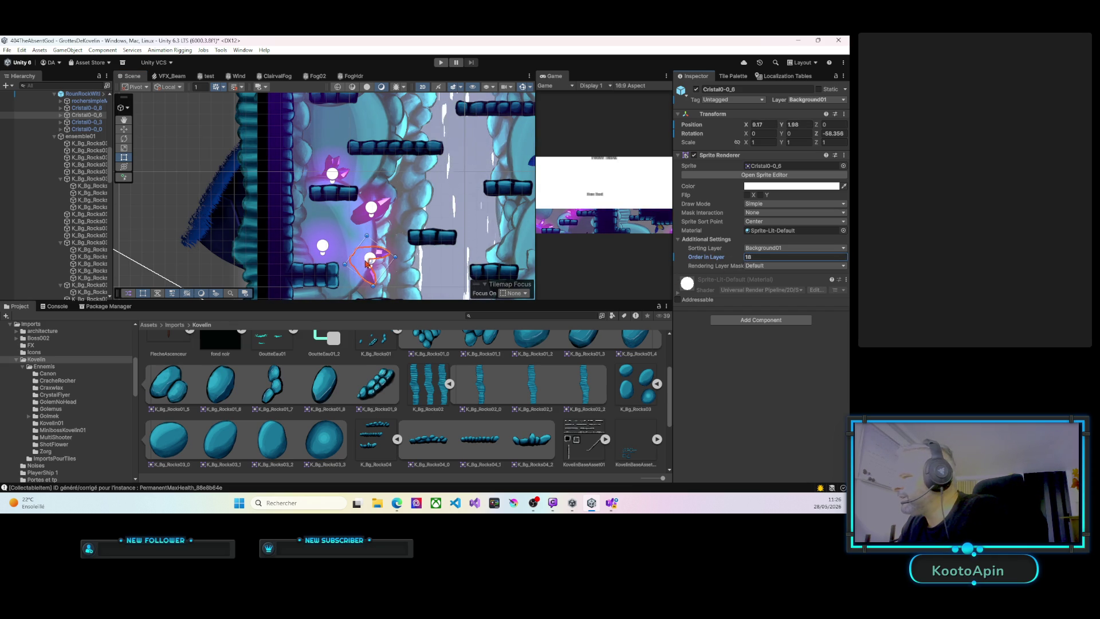
pyautogui.click(367, 263)
pyautogui.moveTo(367, 263); pyautogui.dragTo(372, 266)
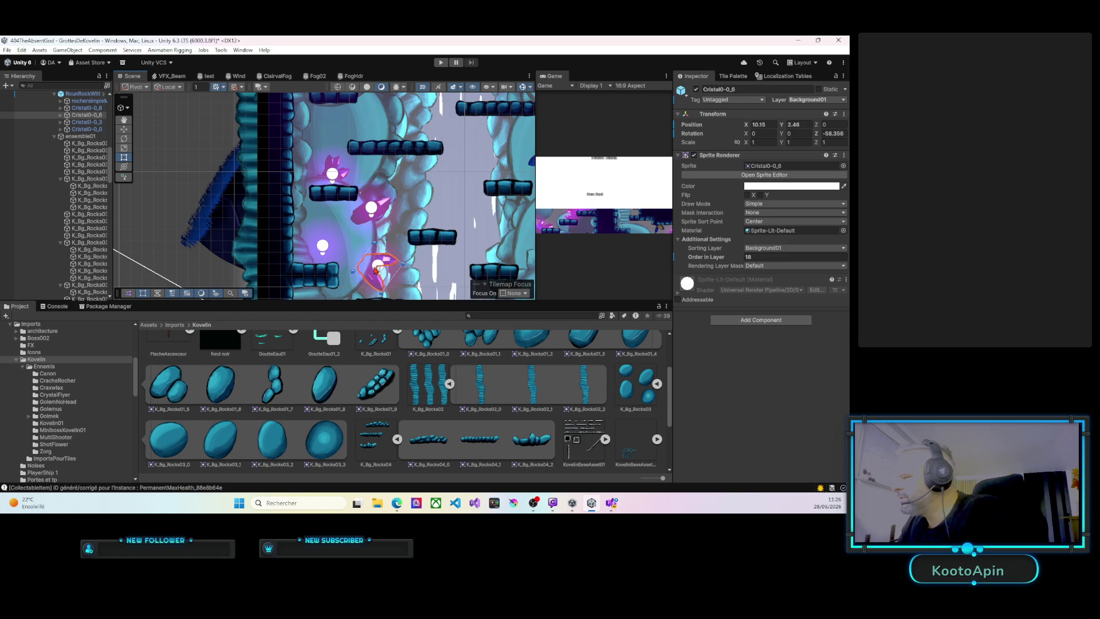
pyautogui.click(383, 240)
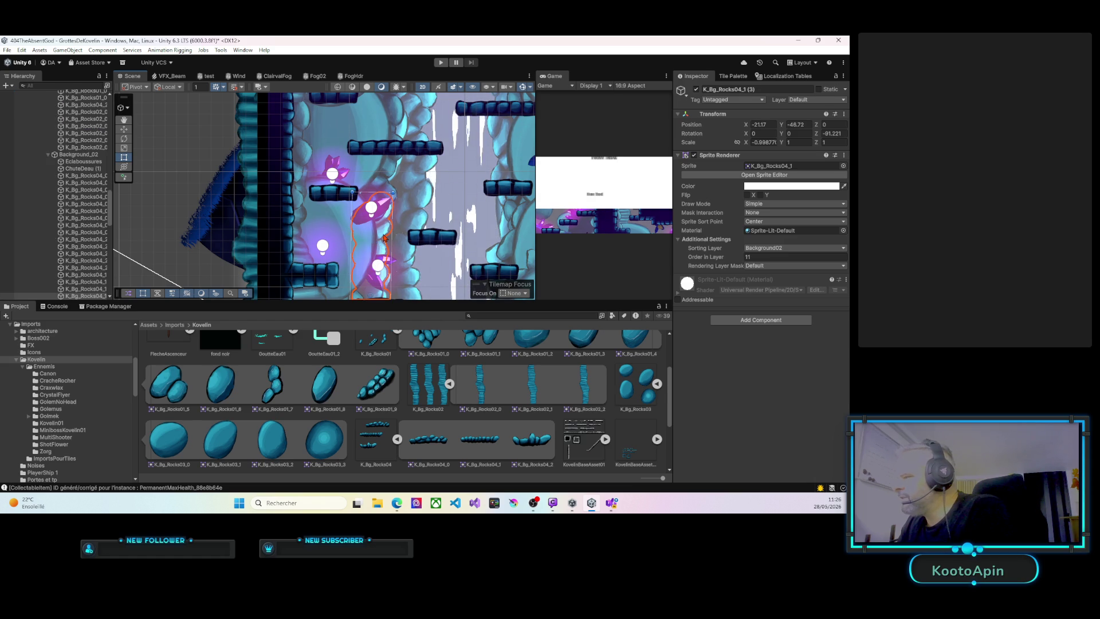
# Move crystal Cristal0-0_8 up and to the right within the cluster.
pyautogui.click(372, 277)
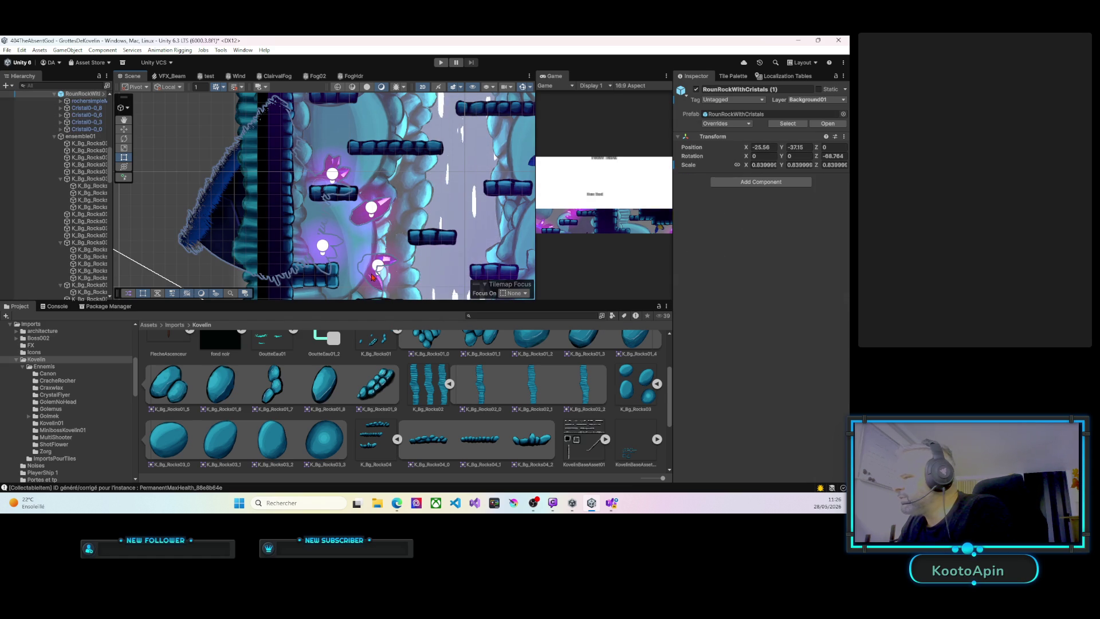
pyautogui.click(334, 243)
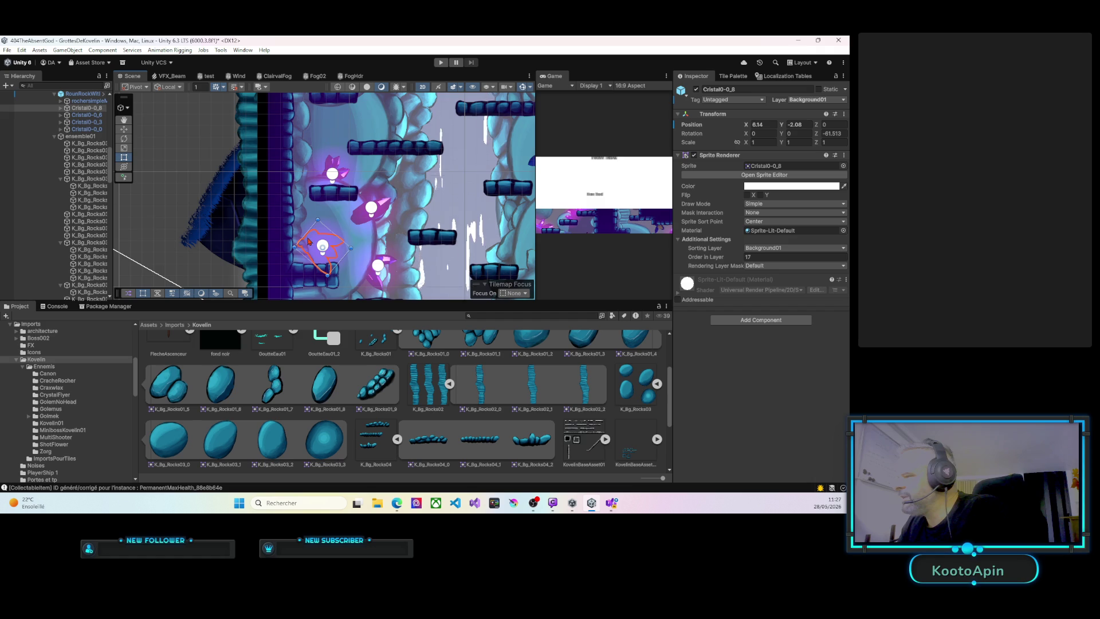
pyautogui.moveTo(315, 243)
pyautogui.mouseDown()
pyautogui.moveTo(341, 269)
pyautogui.moveTo(362, 235)
pyautogui.mouseUp()
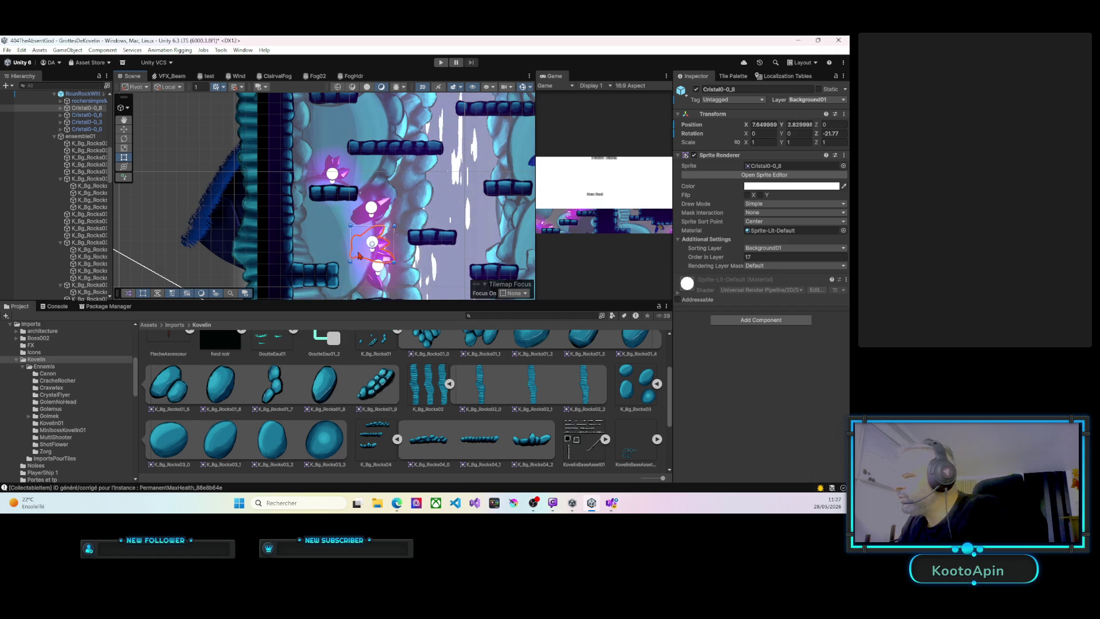
pyautogui.moveTo(359, 255); pyautogui.dragTo(367, 250)
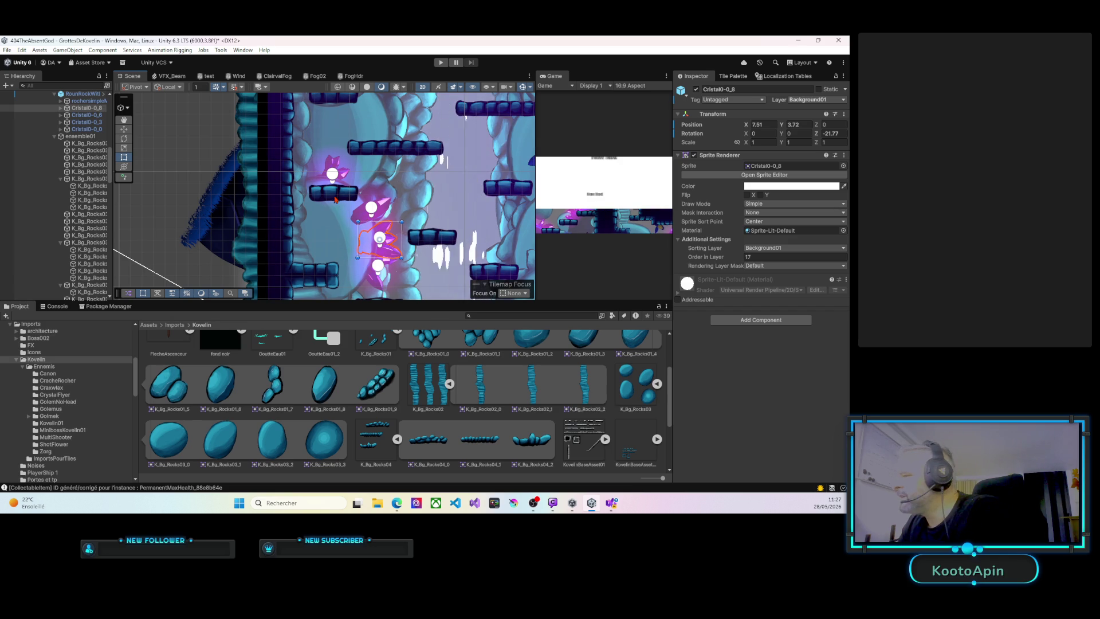
# Tilt Cristal0-0_0 to rotation Z 25.018, then pan to another part of the level.
pyautogui.click(330, 168)
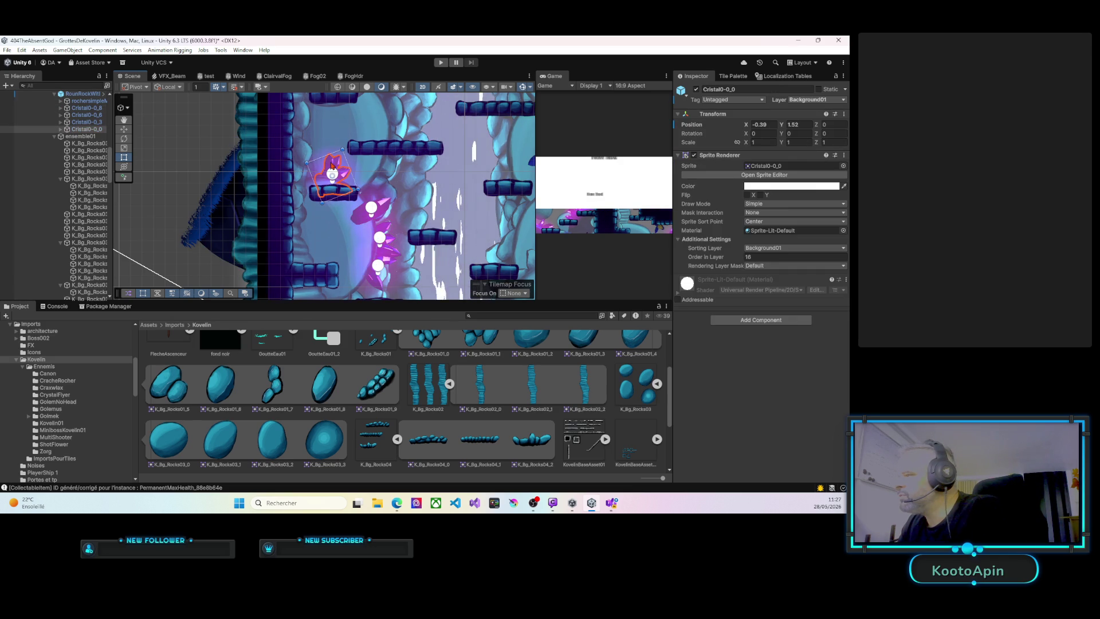
pyautogui.moveTo(303, 165)
pyautogui.mouseDown()
pyautogui.moveTo(282, 176)
pyautogui.moveTo(331, 172)
pyautogui.mouseUp()
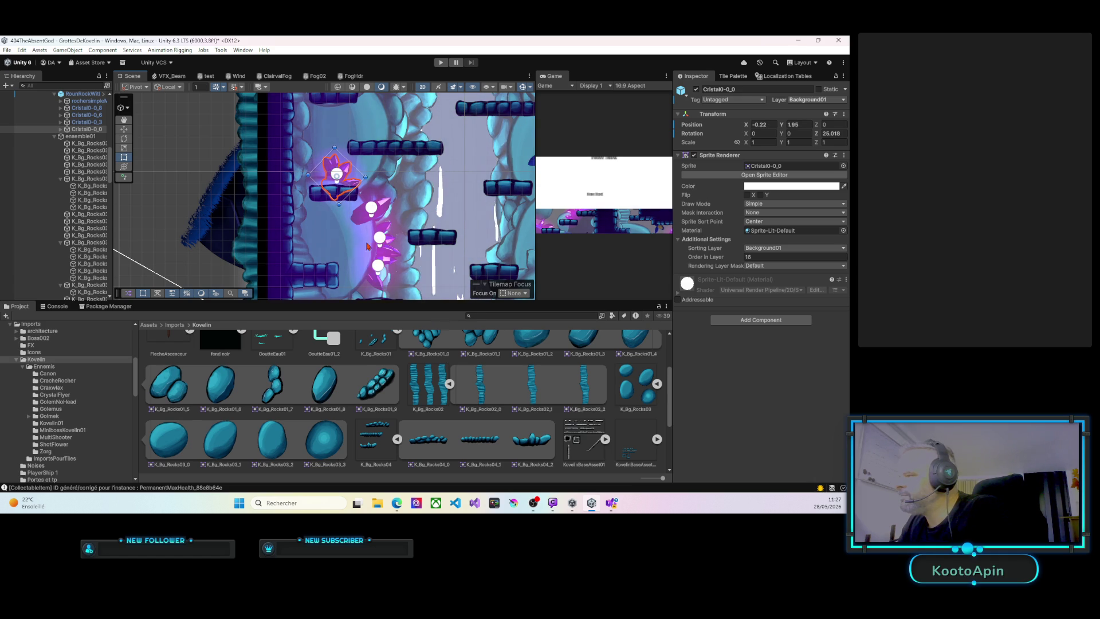
pyautogui.moveTo(468, 235)
pyautogui.mouseDown()
pyautogui.moveTo(390, 116)
pyautogui.moveTo(331, 206)
pyautogui.moveTo(347, 280)
pyautogui.moveTo(298, 310)
pyautogui.moveTo(381, 71)
pyautogui.mouseUp()
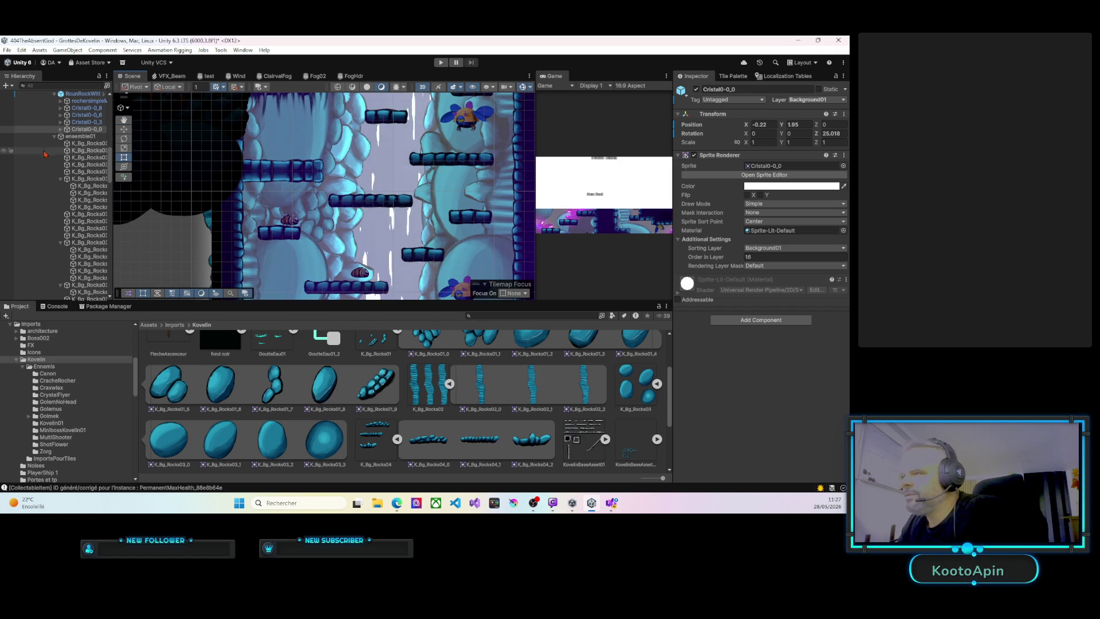
# Collapse the ensemble01, RounRockWith, Background_01 and DefaultBis groups in the Hierarchy.
pyautogui.click(54, 136)
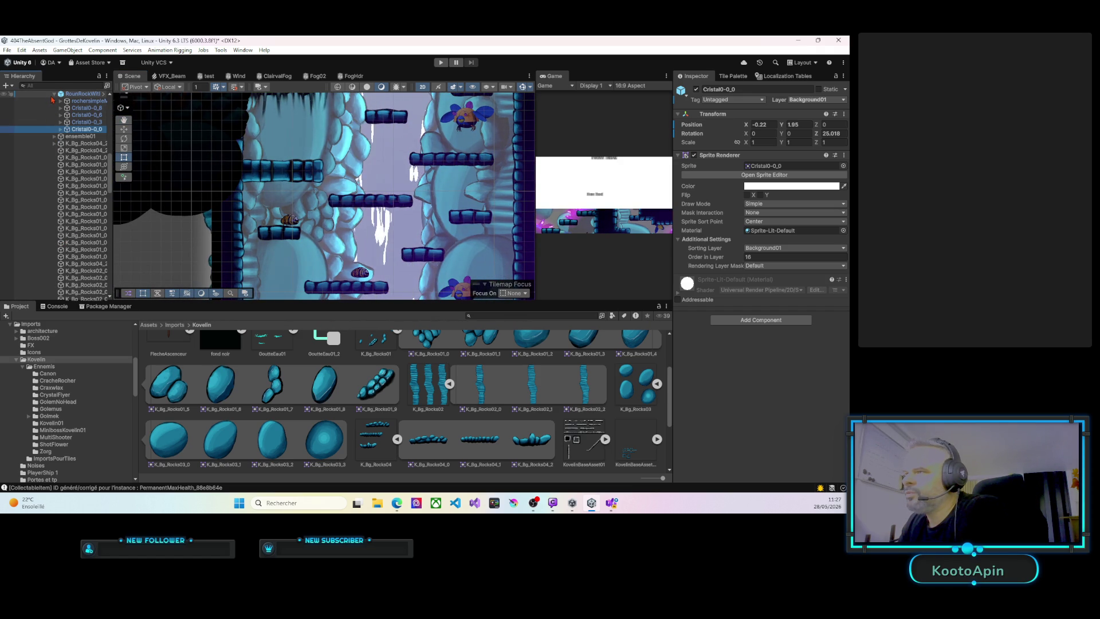
pyautogui.click(54, 95)
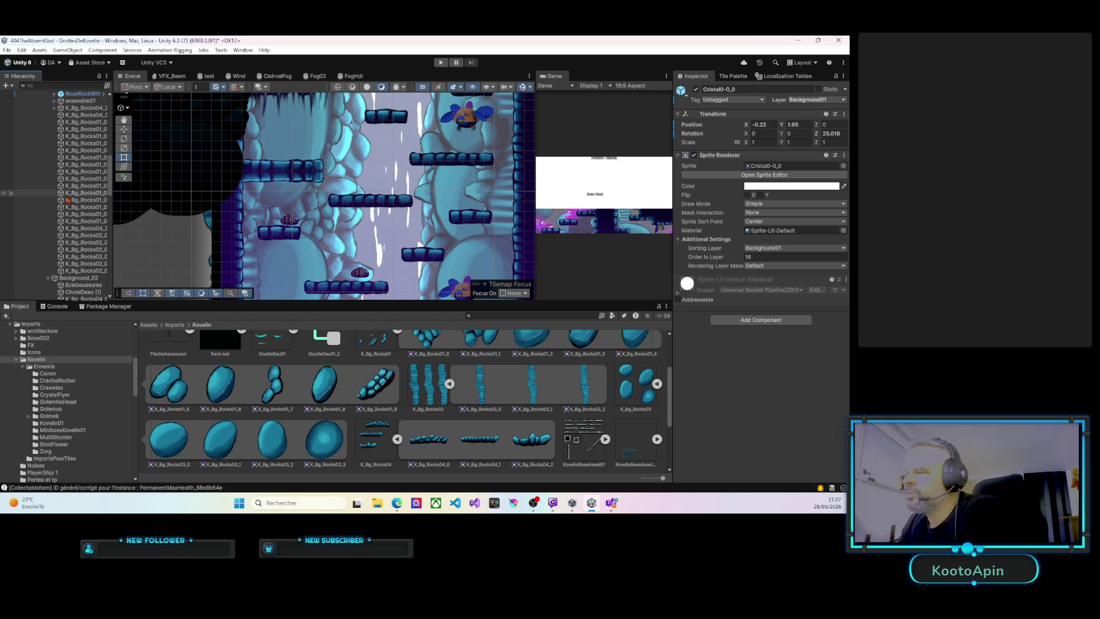
pyautogui.scroll(3, 68, 199)
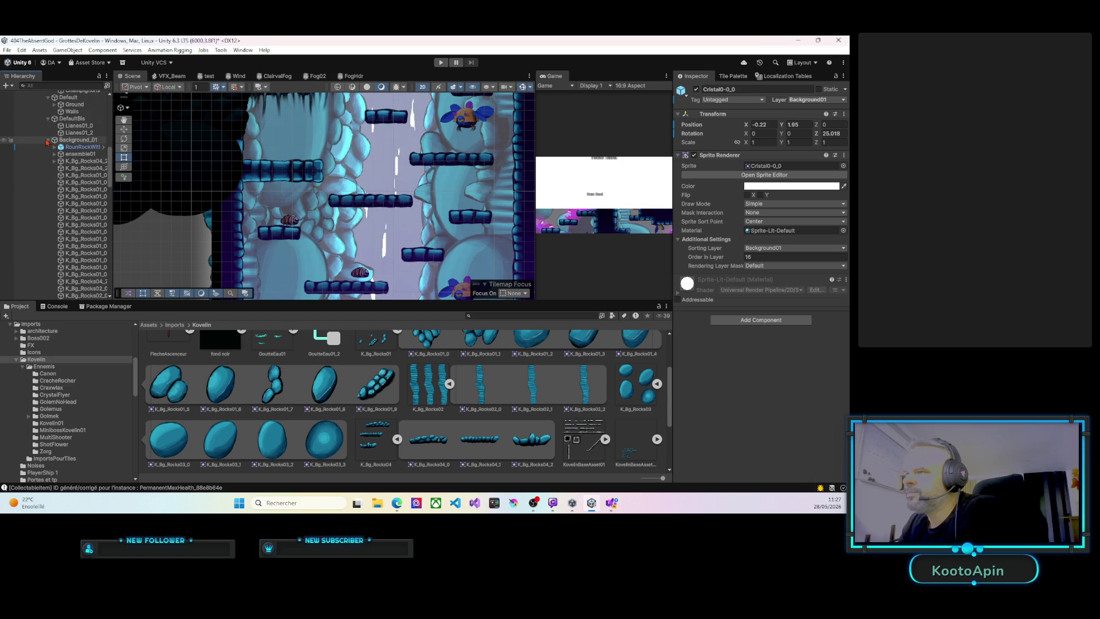
pyautogui.click(48, 139)
pyautogui.click(48, 118)
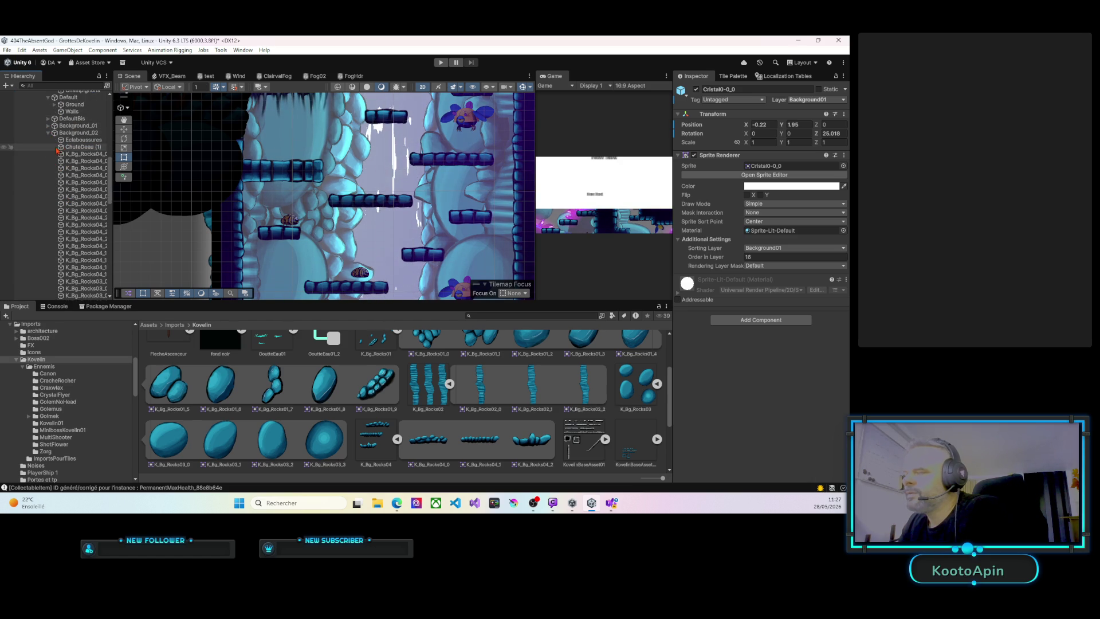
pyautogui.scroll(6, 52, 143)
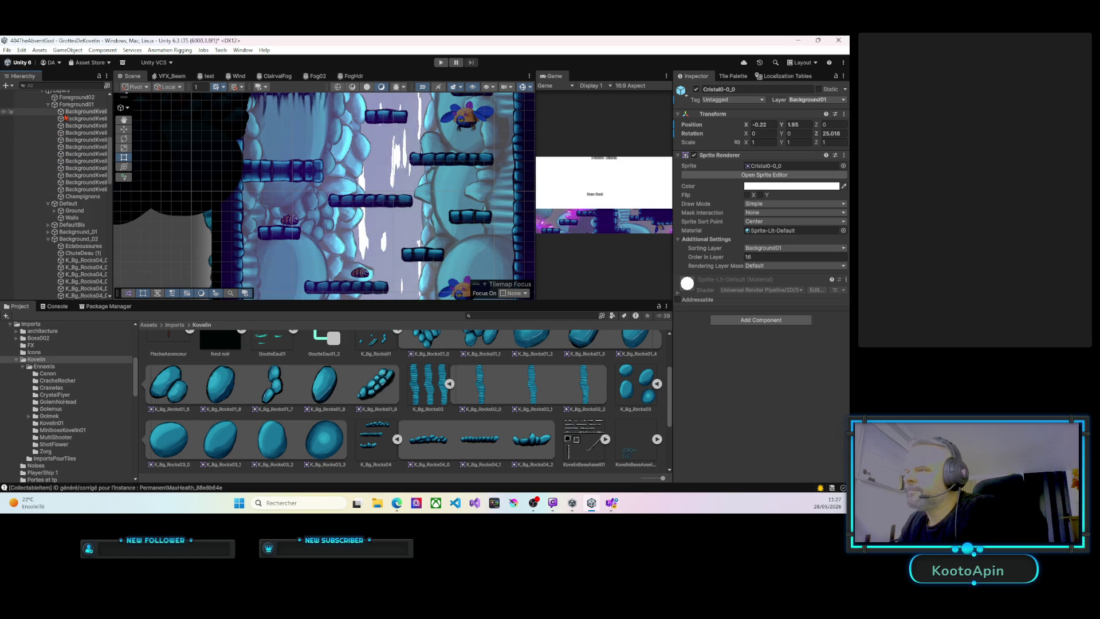
pyautogui.scroll(3, 66, 117)
# Expand the Layers group and Foreground01 to list its BackgroundKvelin children.
pyautogui.click(41, 145)
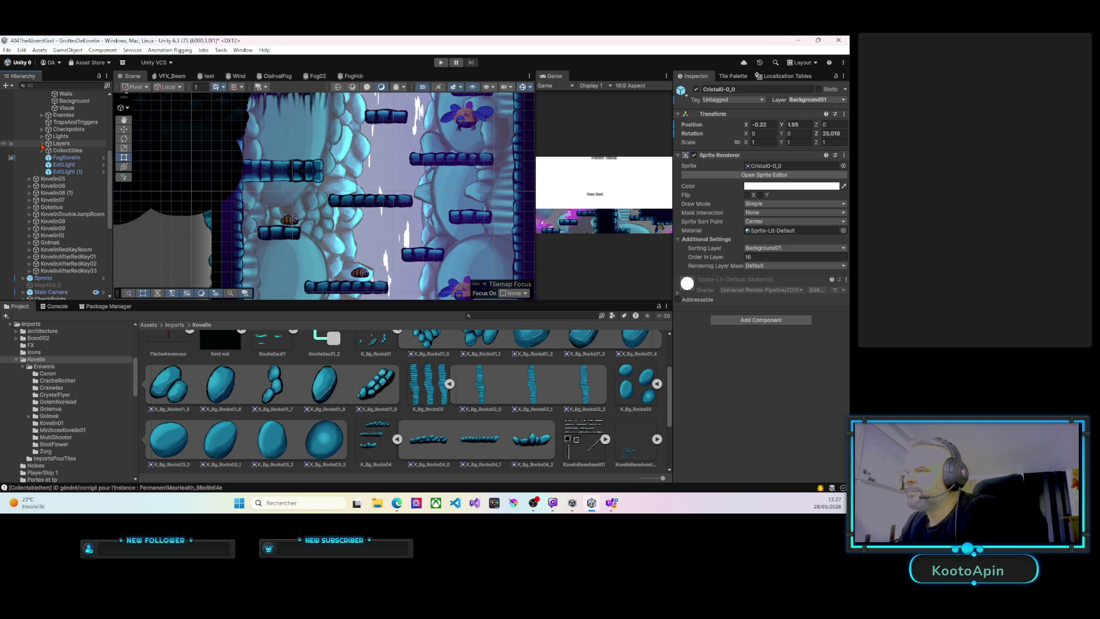
pyautogui.click(42, 144)
pyautogui.click(54, 171)
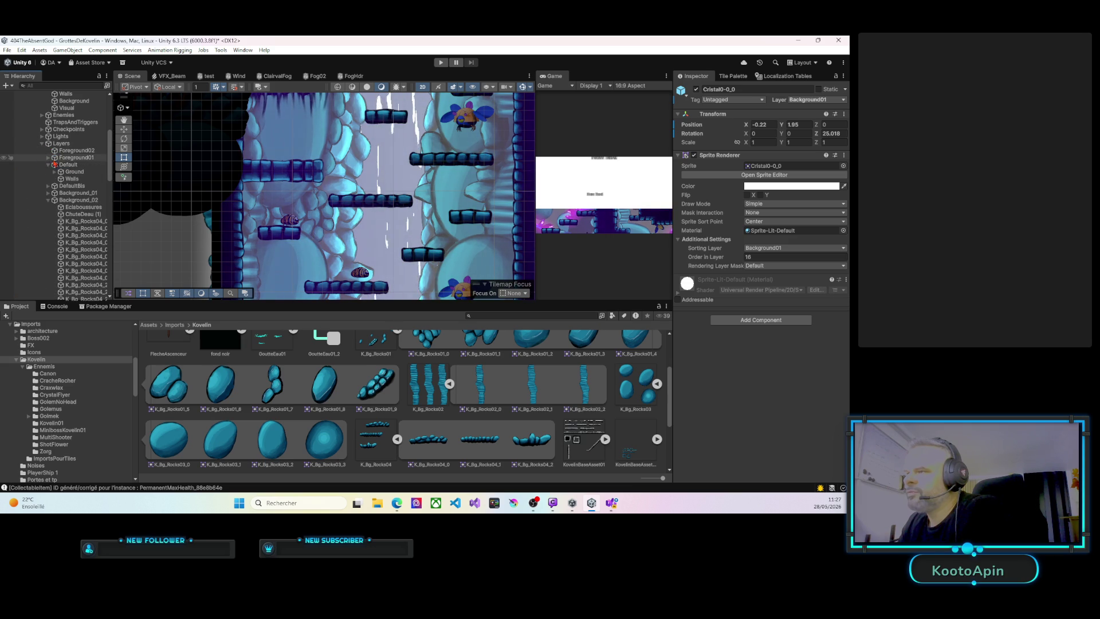
pyautogui.scroll(3, 58, 164)
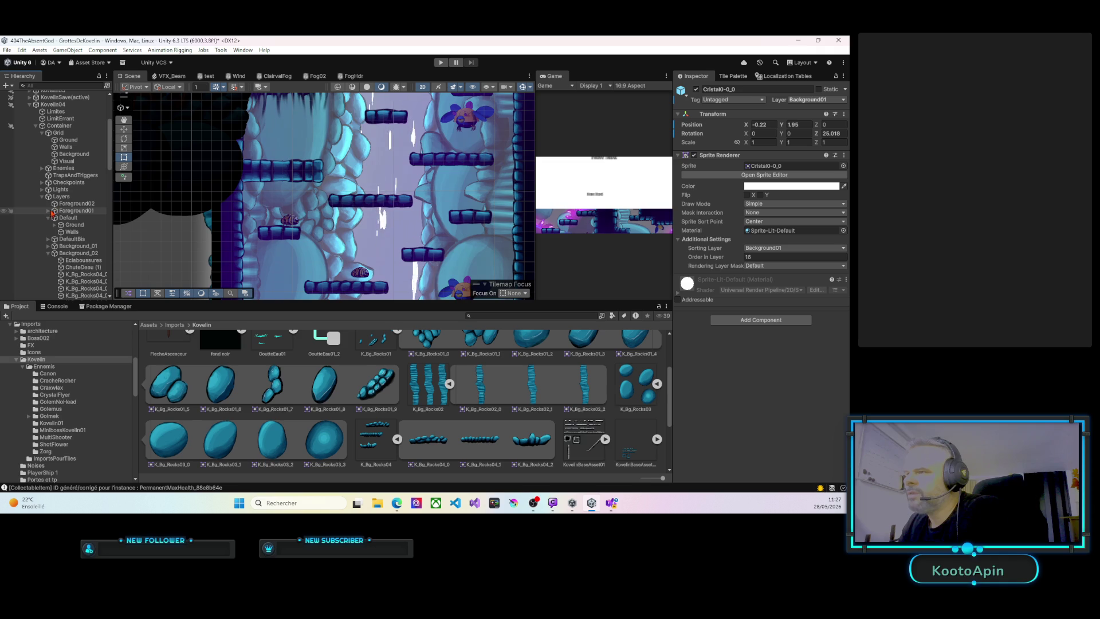
pyautogui.click(48, 211)
# Select Foreground01 and delete its first BackgroundKvelin sprite.
pyautogui.click(80, 212)
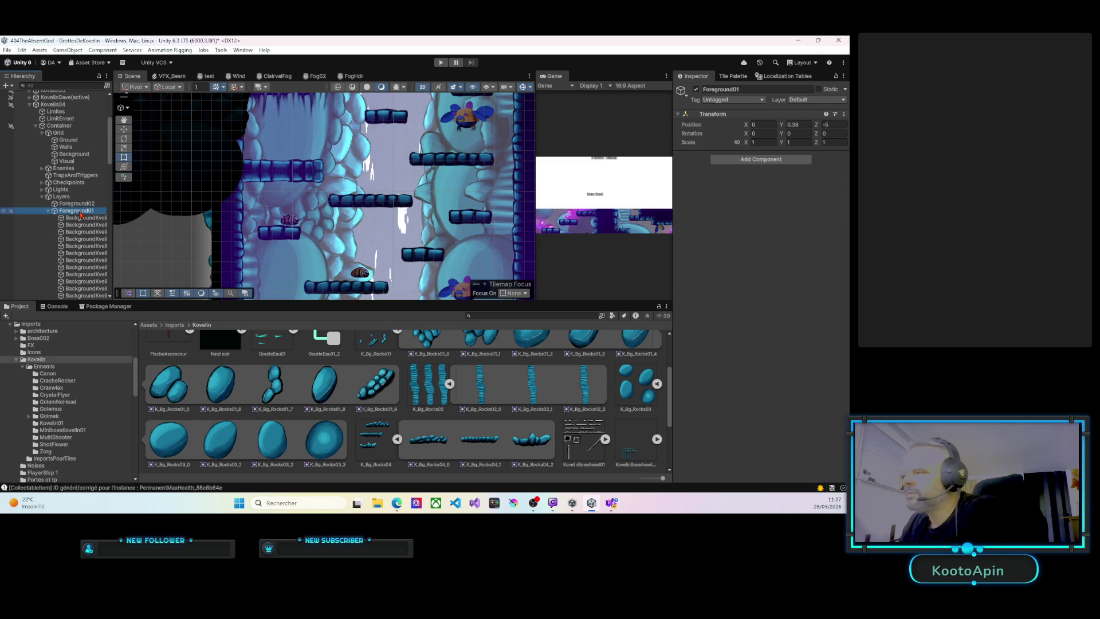
pyautogui.scroll(-6, 317, 220)
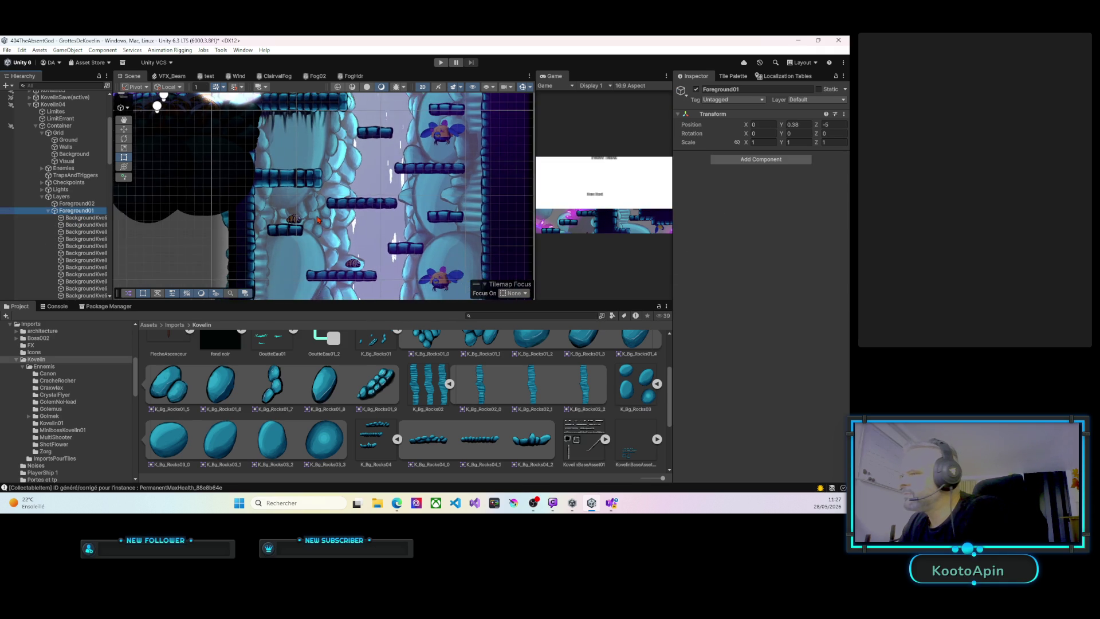
pyautogui.scroll(2, 345, 265)
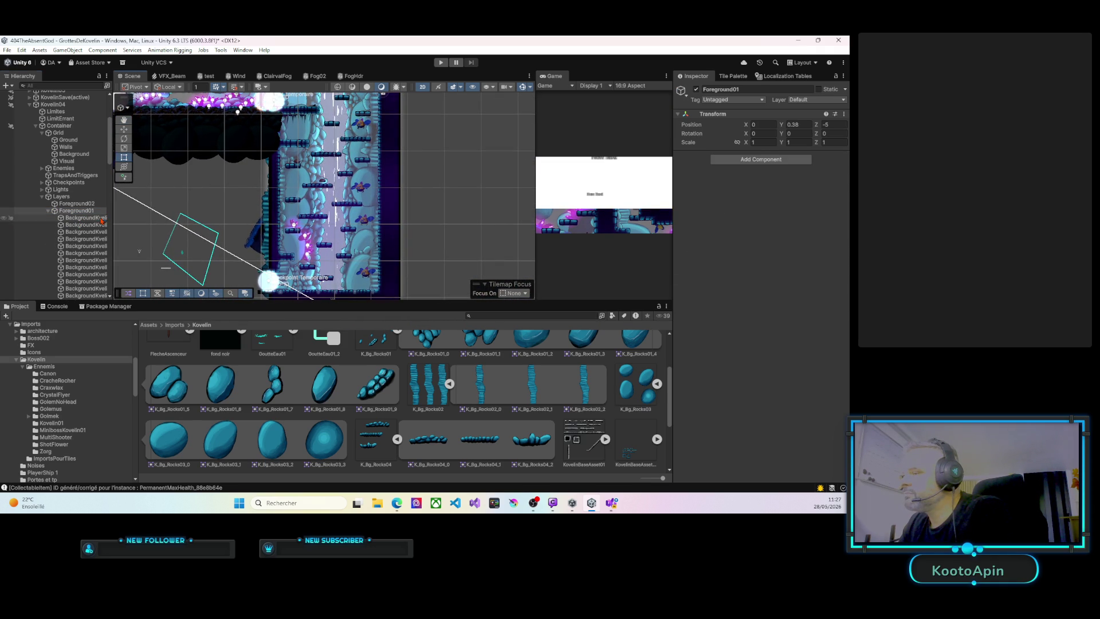
pyautogui.click(101, 221)
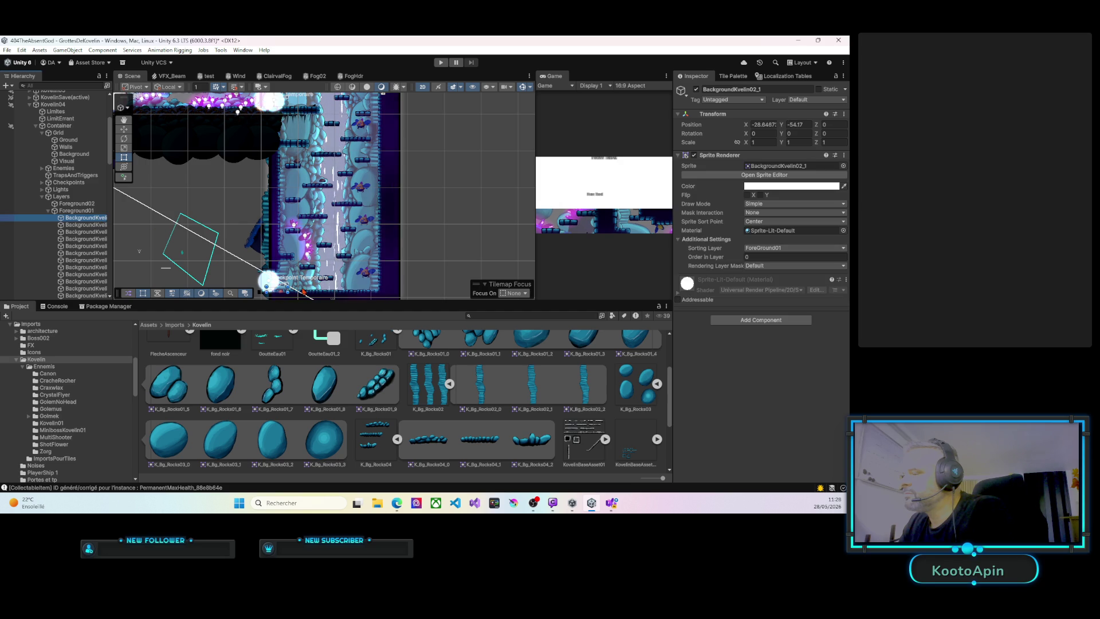
pyautogui.scroll(5, 350, 176)
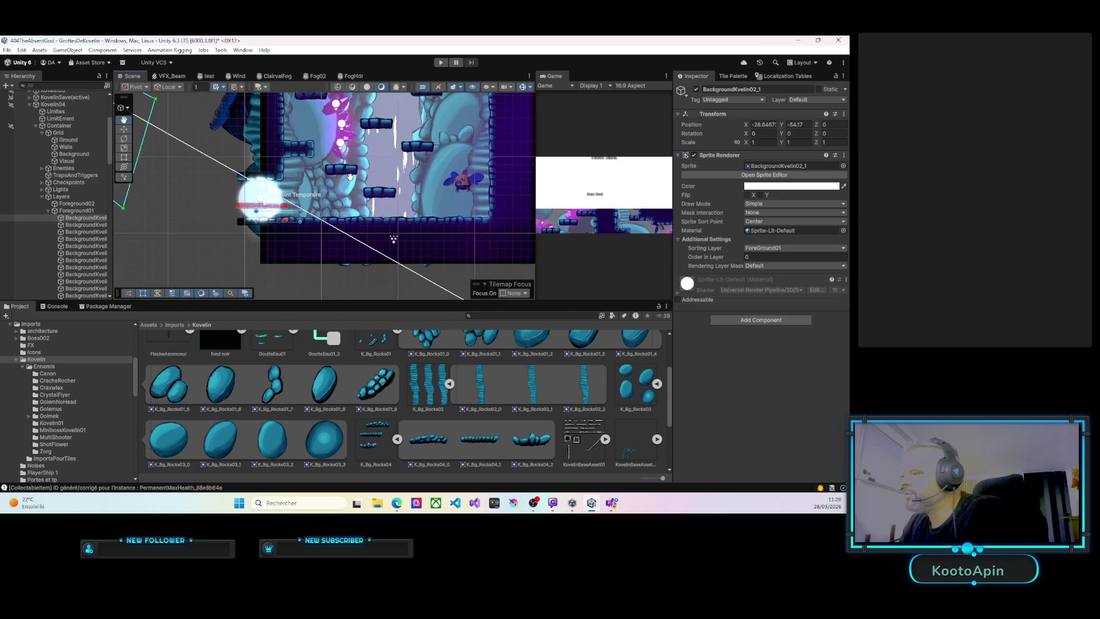
pyautogui.scroll(3, 350, 177)
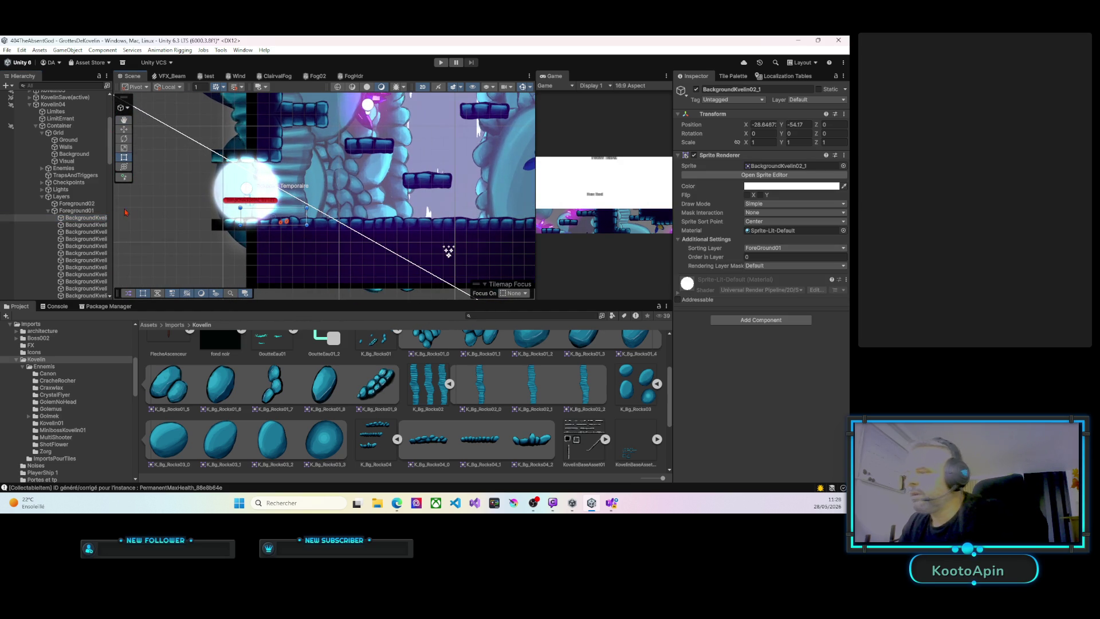
pyautogui.press('Delete')
# Delete six more BackgroundKvelin sprites one after another from Foreground01.
pyautogui.click(89, 220)
pyautogui.press('Delete')
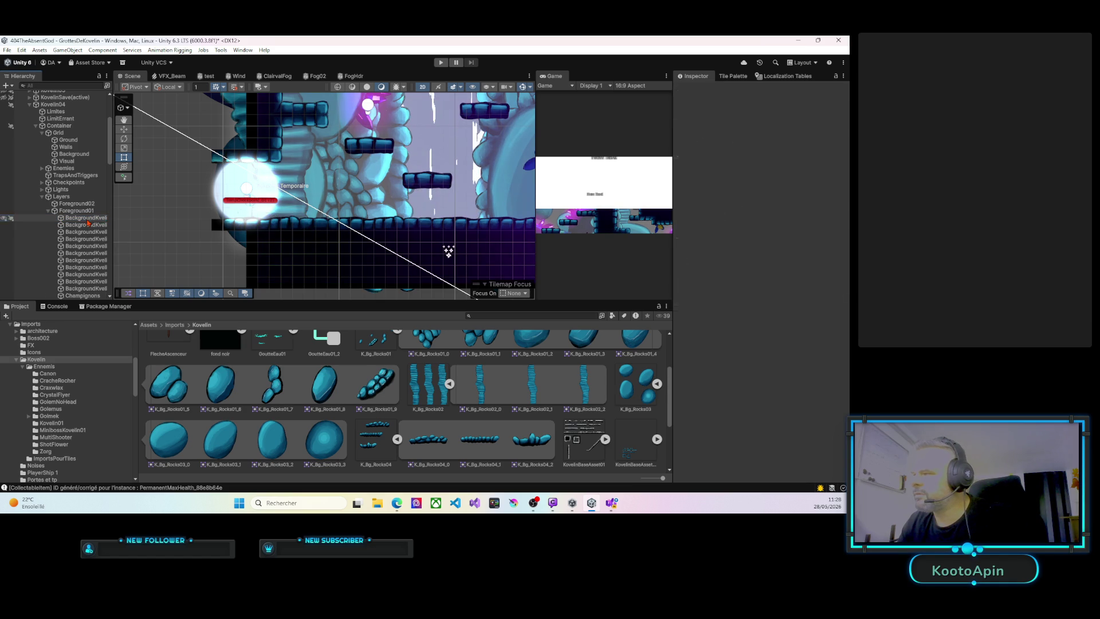
pyautogui.click(87, 225)
pyautogui.press('Delete')
pyautogui.click(85, 225)
pyautogui.press('Delete')
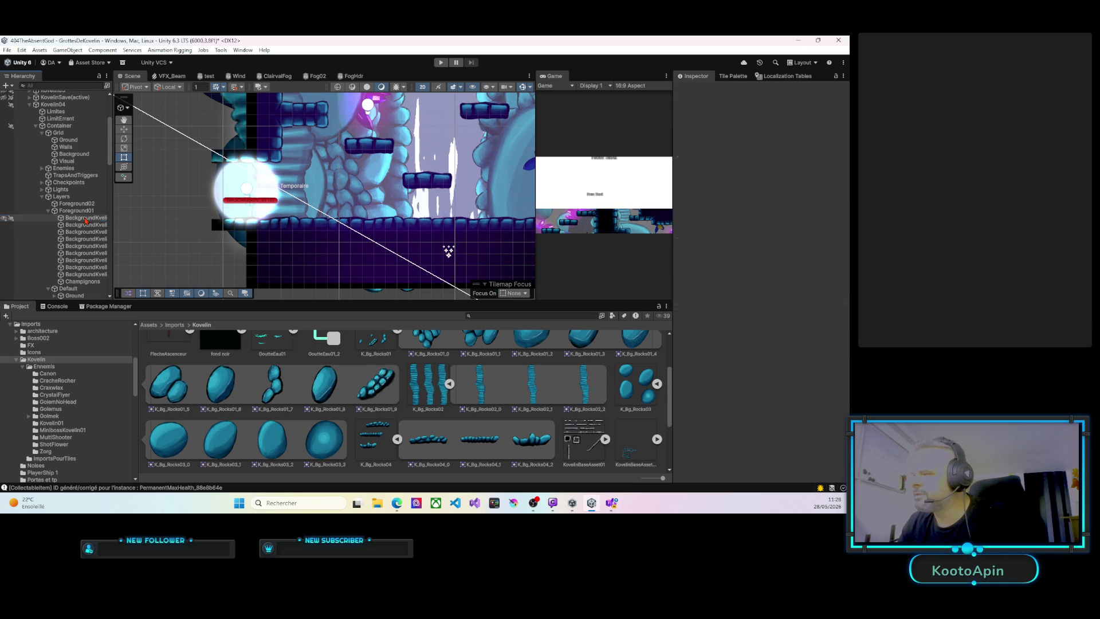
pyautogui.click(85, 225)
pyautogui.press('Delete')
pyautogui.click(80, 224)
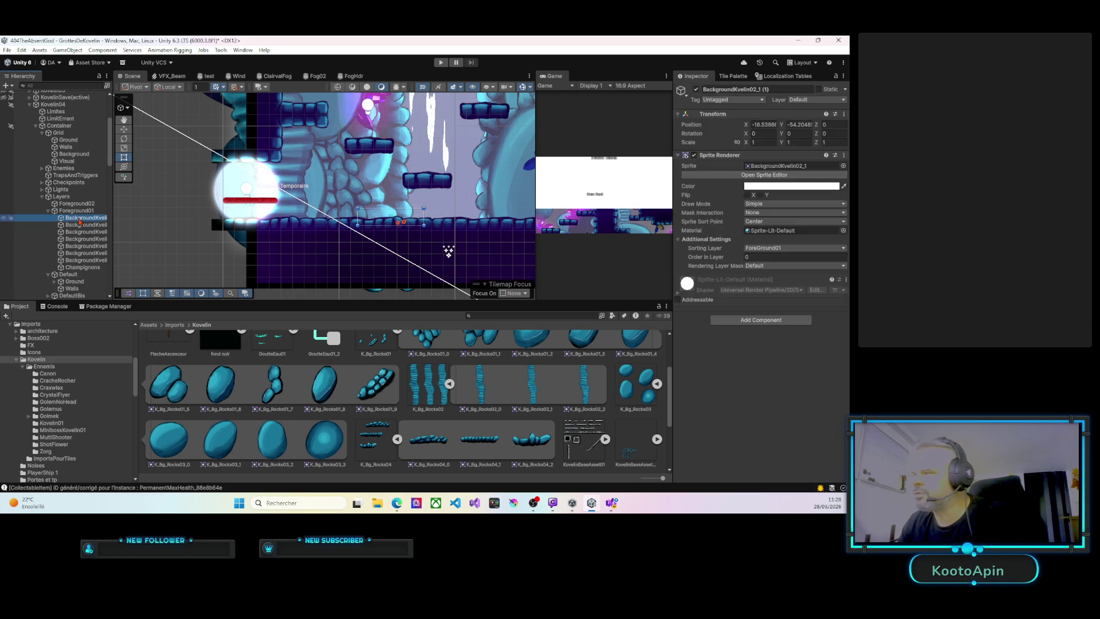
pyautogui.press('Delete')
pyautogui.click(79, 225)
pyautogui.press('Delete')
# Delete the remaining BackgroundKvelin sprites so only Champignons is left under Foreground01.
pyautogui.click(81, 218)
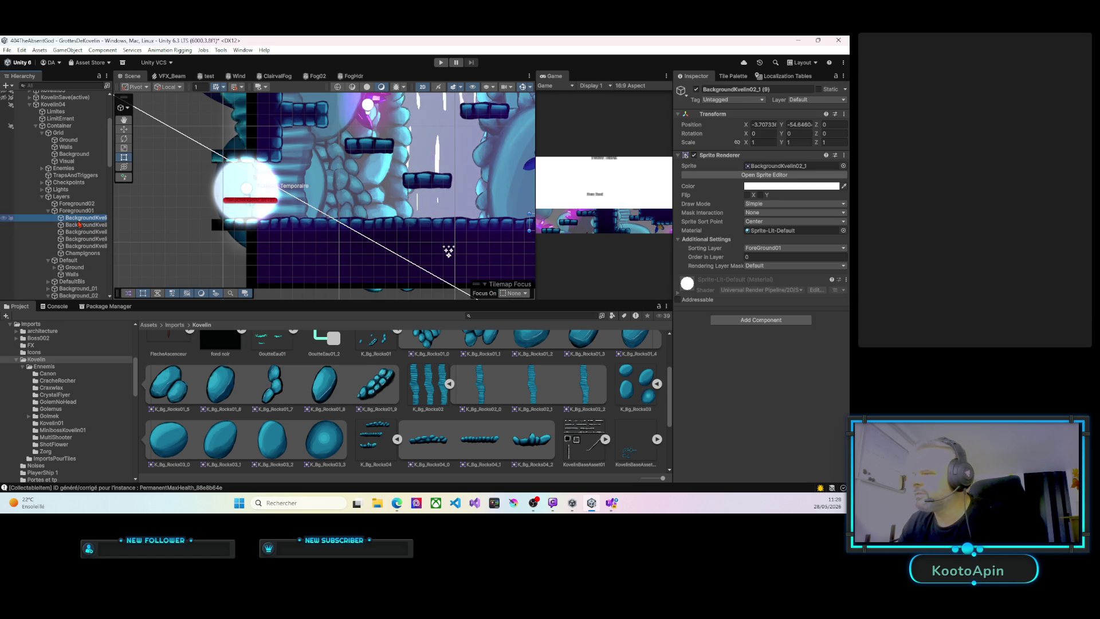
pyautogui.moveTo(378, 236); pyautogui.dragTo(275, 227)
pyautogui.press('Delete')
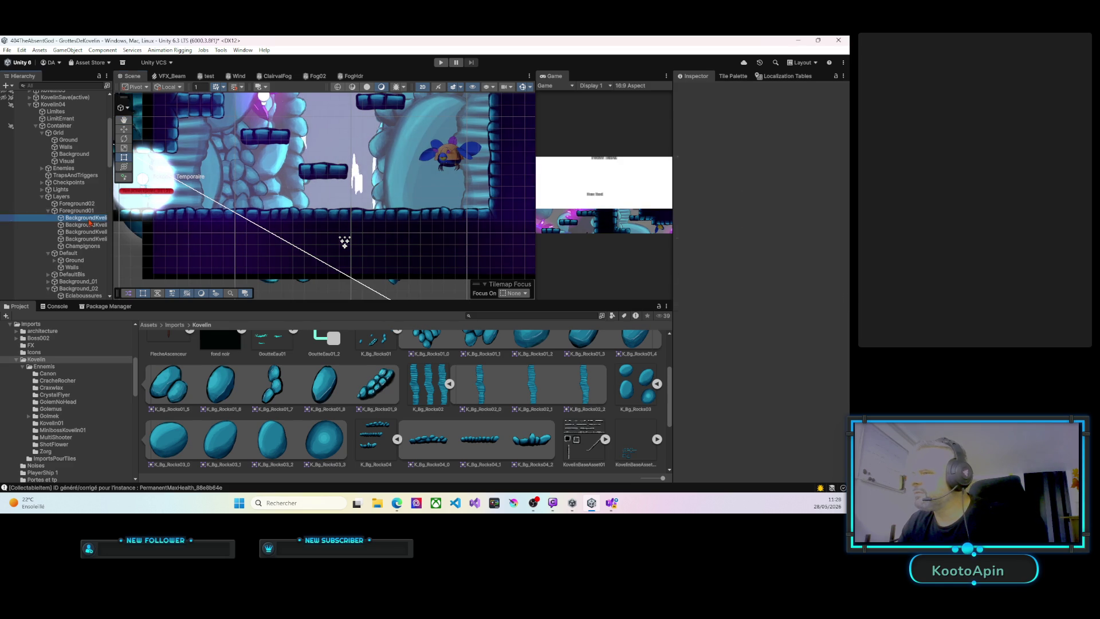
pyautogui.click(87, 221)
pyautogui.press('Delete')
pyautogui.click(88, 221)
pyautogui.press('Delete')
pyautogui.click(88, 221)
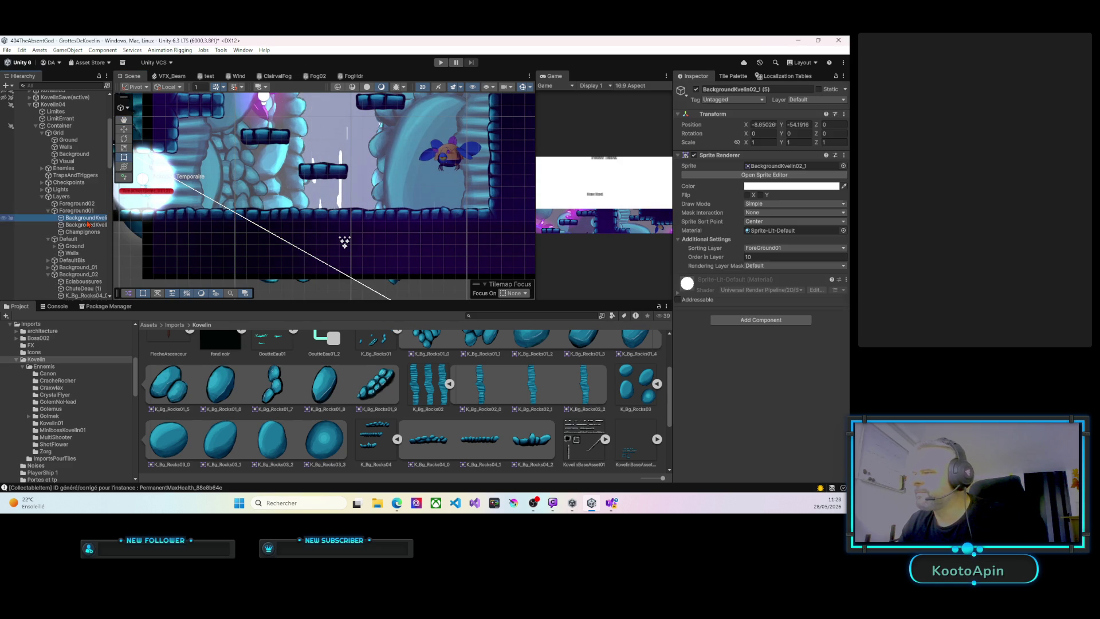
pyautogui.press('Delete')
pyautogui.click(86, 221)
pyautogui.press('Delete')
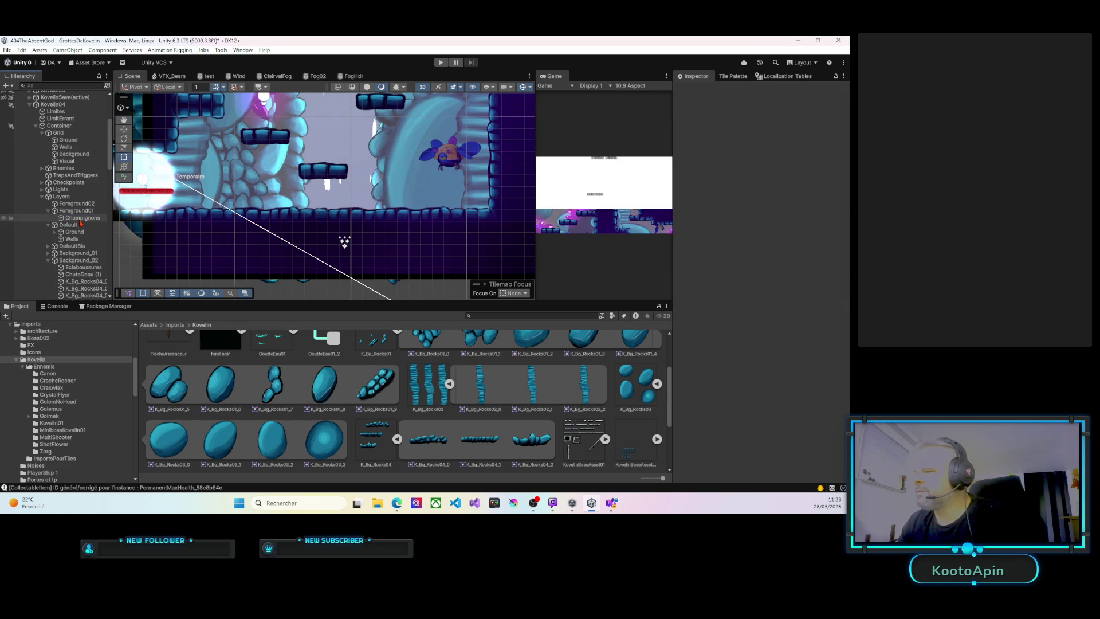
pyautogui.click(78, 220)
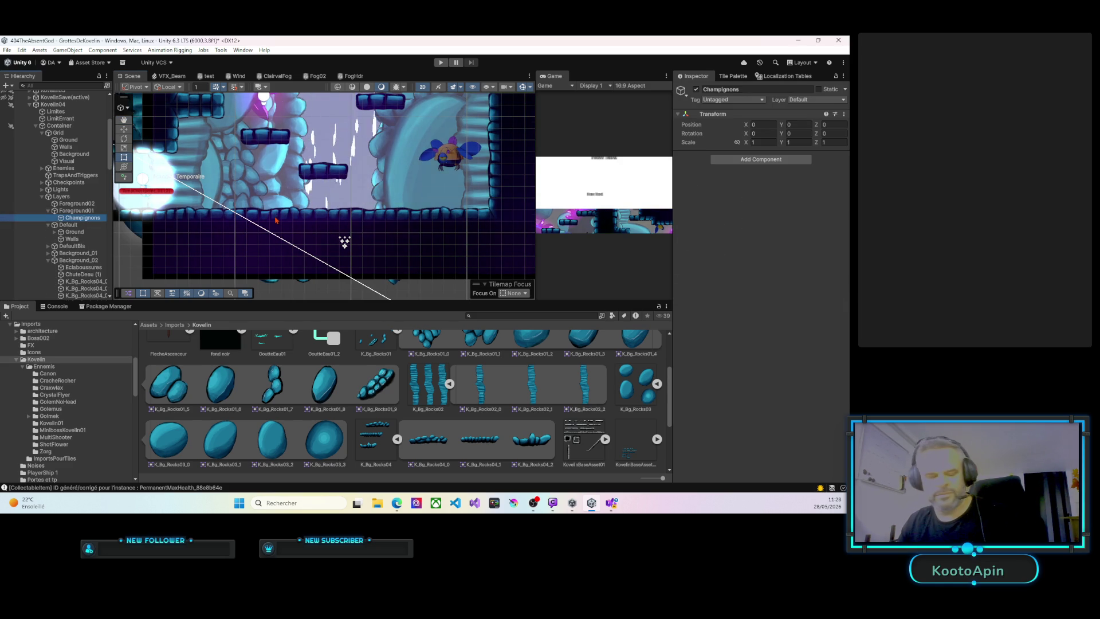
# Frame the Champignons object in the Scene view and delete it, emptying Foreground01.
pyautogui.press('f')
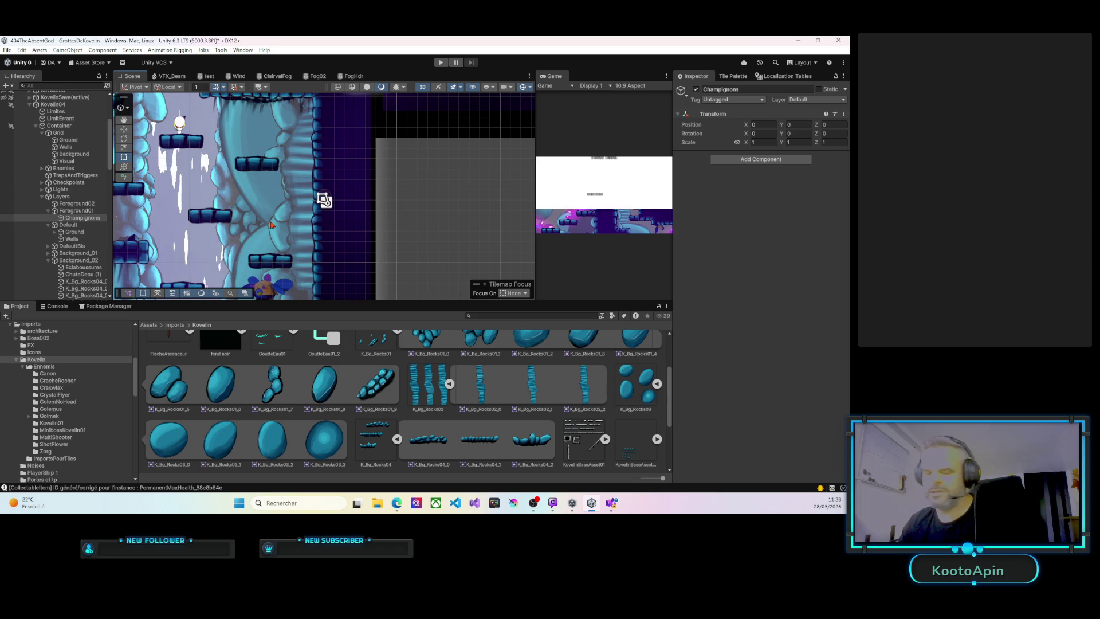
pyautogui.keyDown('ctrl'); pyautogui.click(80, 218); pyautogui.keyUp('ctrl')
pyautogui.press('Delete')
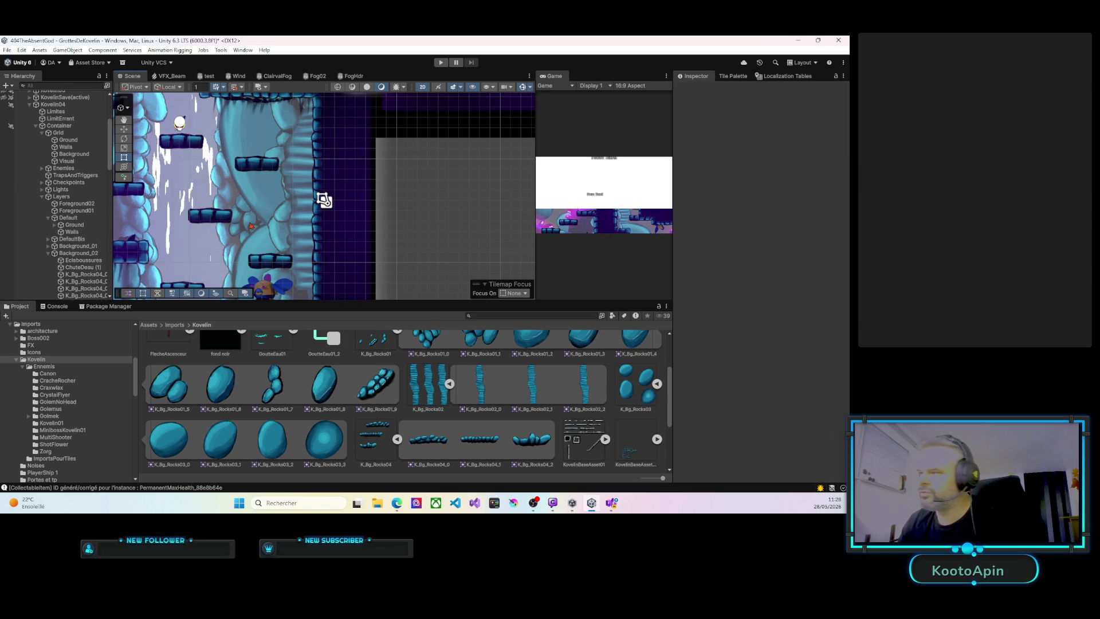
# Enlarge, zoom and pan the Scene view to inspect the cleaned-up cave level.
pyautogui.scroll(-2, 260, 234)
pyautogui.moveTo(303, 300); pyautogui.dragTo(304, 315)
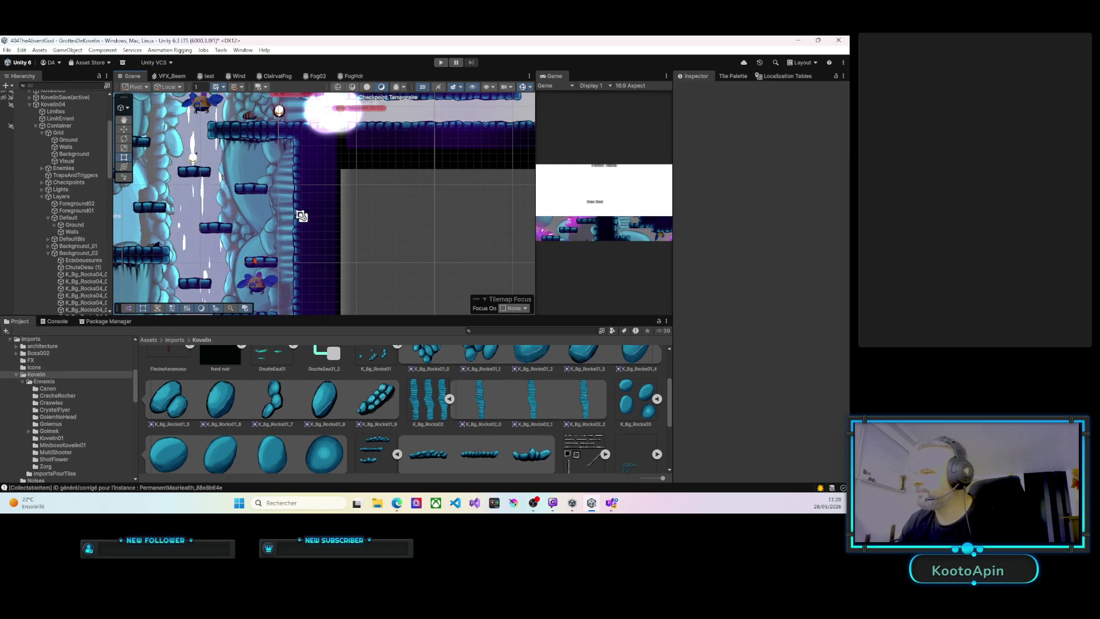
pyautogui.scroll(5, 373, 231)
pyautogui.moveTo(372, 231)
pyautogui.mouseDown()
pyautogui.moveTo(373, 149)
pyautogui.moveTo(373, 200)
pyautogui.moveTo(285, 201)
pyautogui.moveTo(329, 192)
pyautogui.moveTo(363, 201)
pyautogui.moveTo(348, 266)
pyautogui.moveTo(395, 216)
pyautogui.mouseUp()
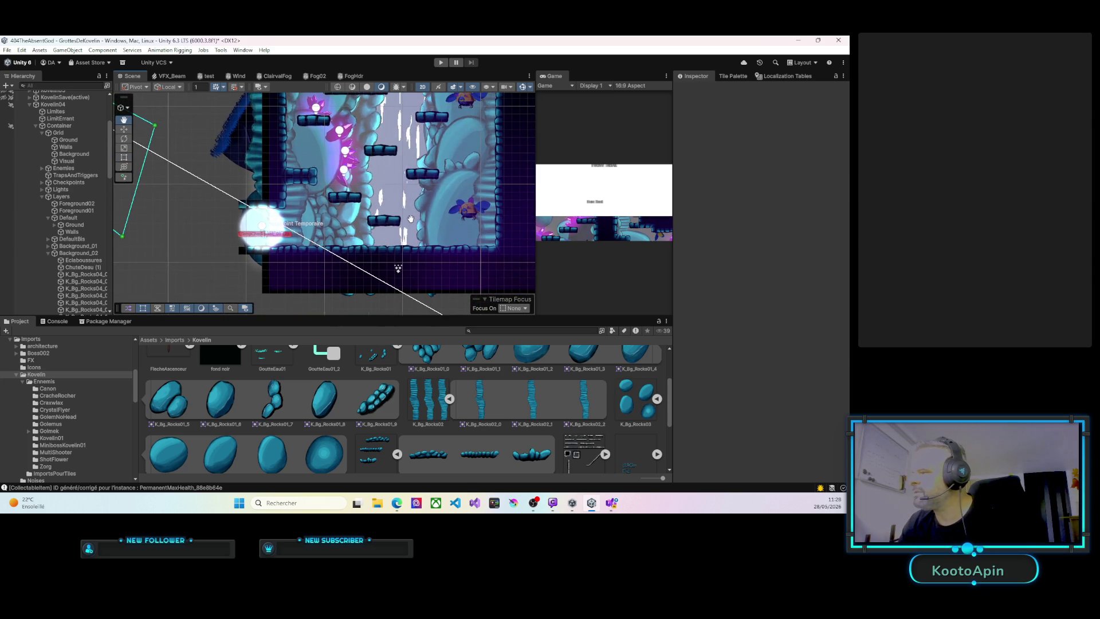
pyautogui.scroll(3, 371, 245)
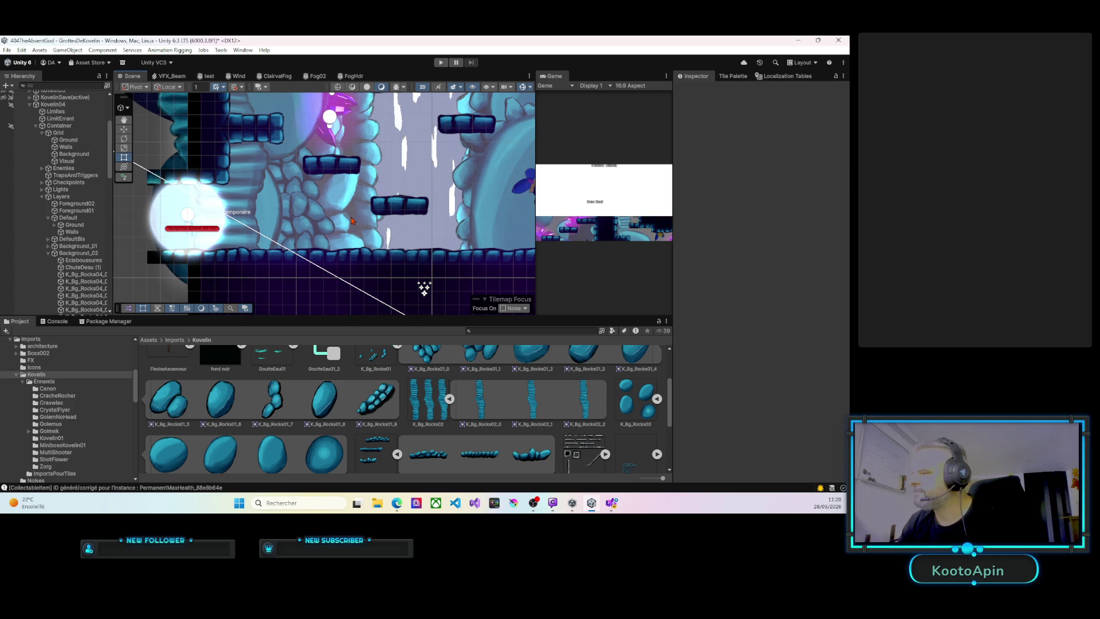
pyautogui.moveTo(351, 220); pyautogui.dragTo(331, 222)
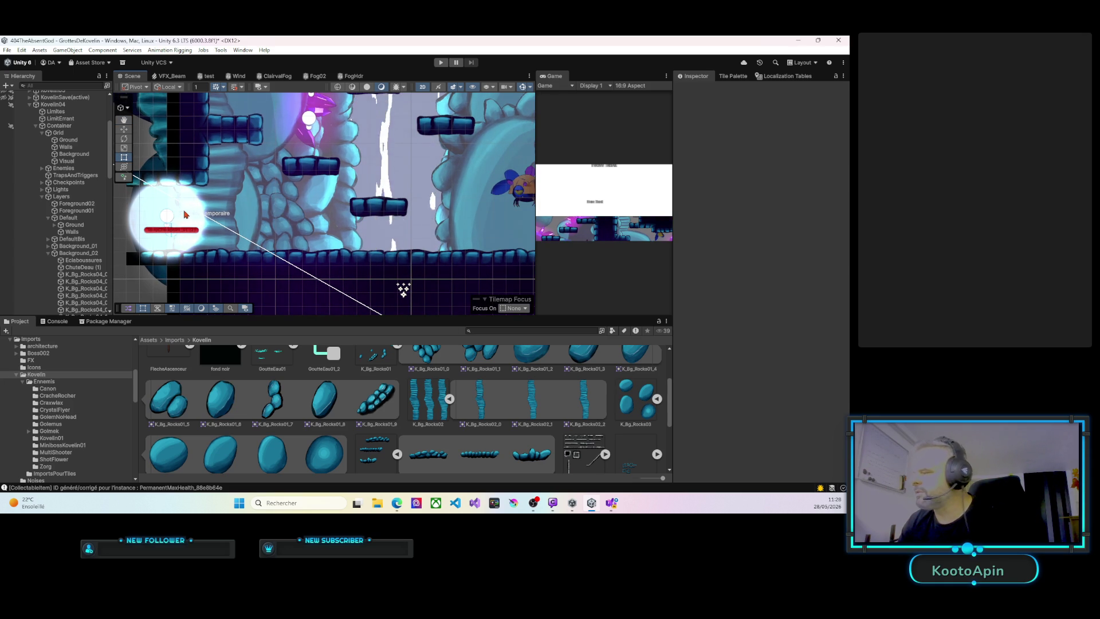